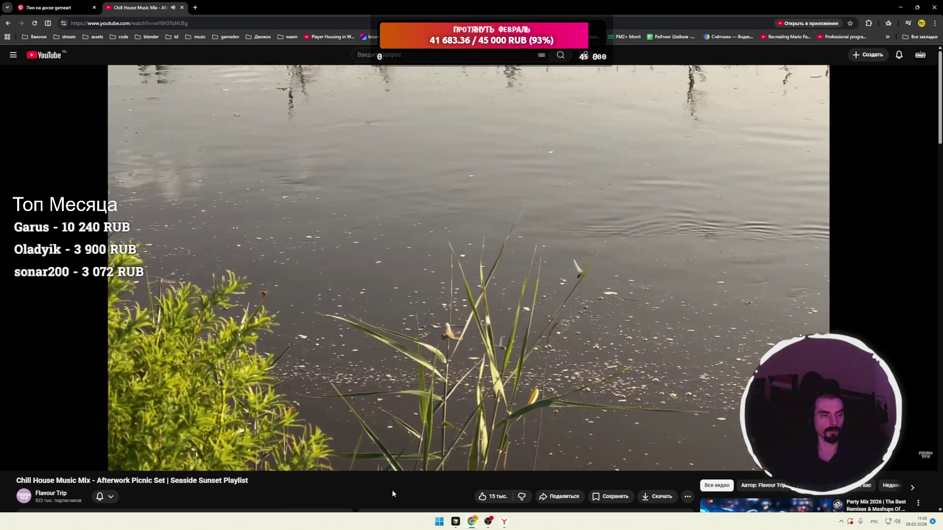
Open Twitch in a new tab, pause the music video, and start the live programming stream.
key("ctrl+t")
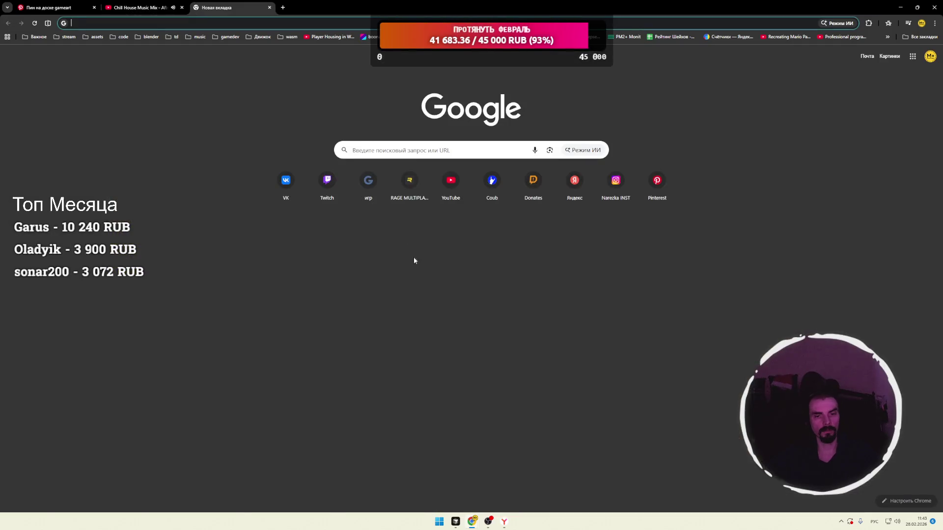
left_click(332, 191)
left_click(137, 7)
left_click(299, 170)
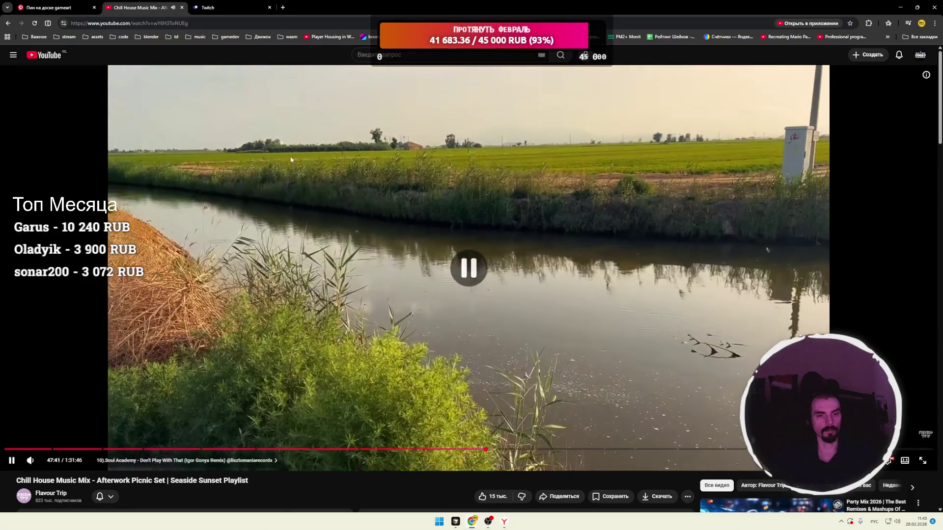
left_click(223, 9)
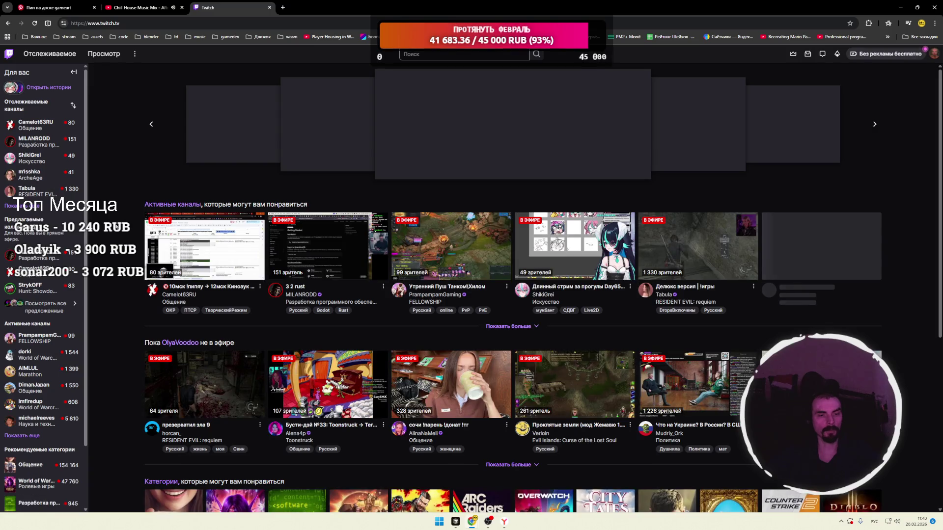
left_click(323, 251)
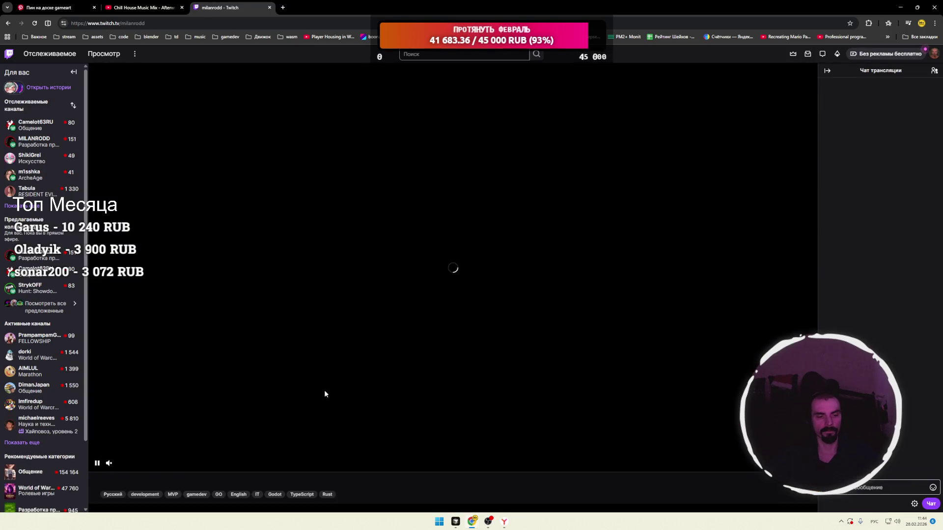
Unmute the live stream, raise its volume to 67%, and widen the player to theatre mode.
left_click(133, 464)
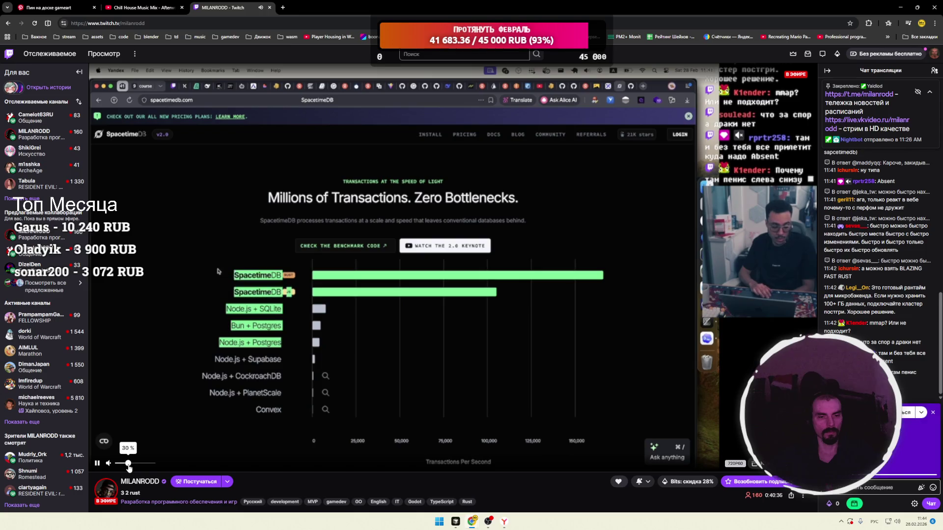
left_click_drag(133, 464, 141, 464)
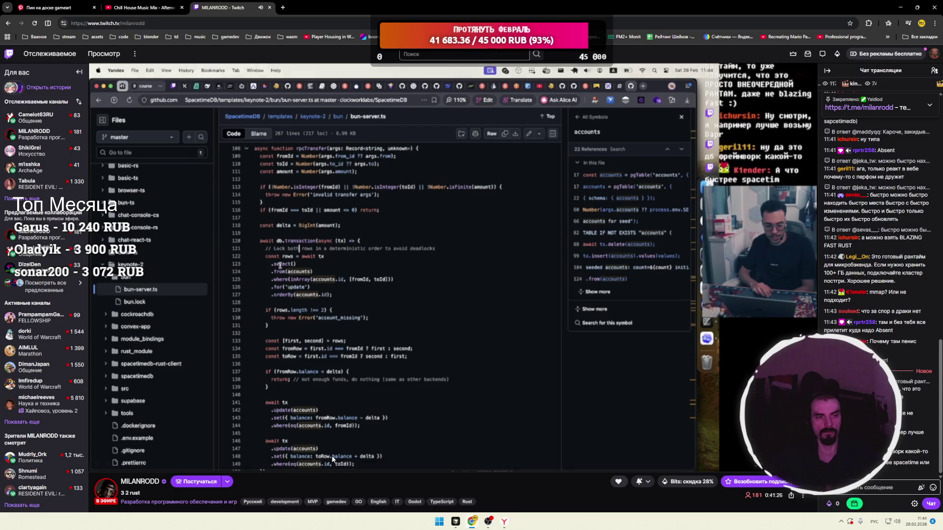
left_click(754, 463)
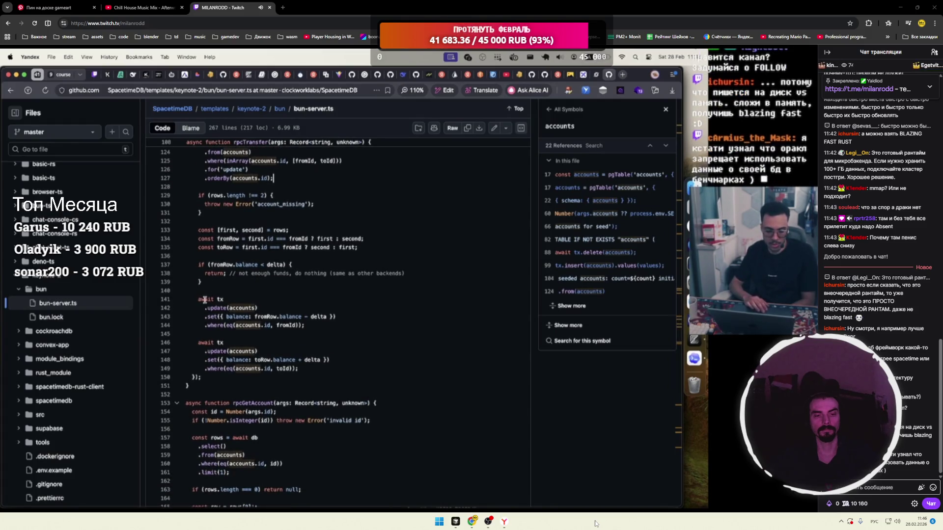
Keep watching the theatre-mode stream as the streamer reviews rpcTransfer's two balance updates.
mouse_move(25, 504)
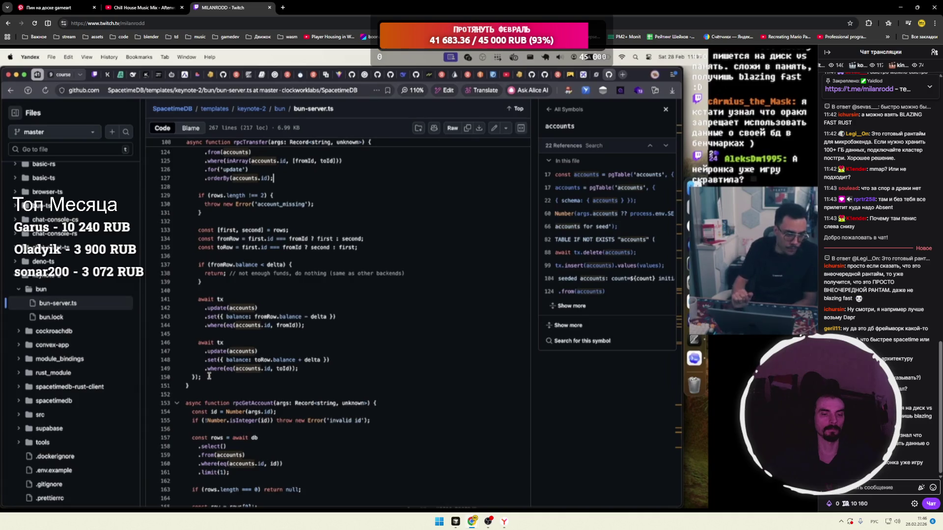
mouse_move(251, 294)
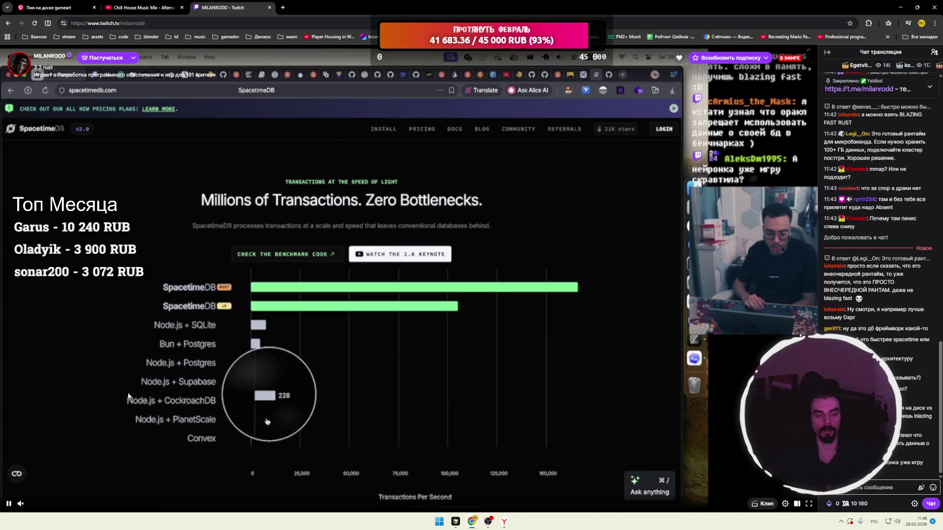
Turn the muted stream's sound back on at 61% volume.
mouse_move(30, 509)
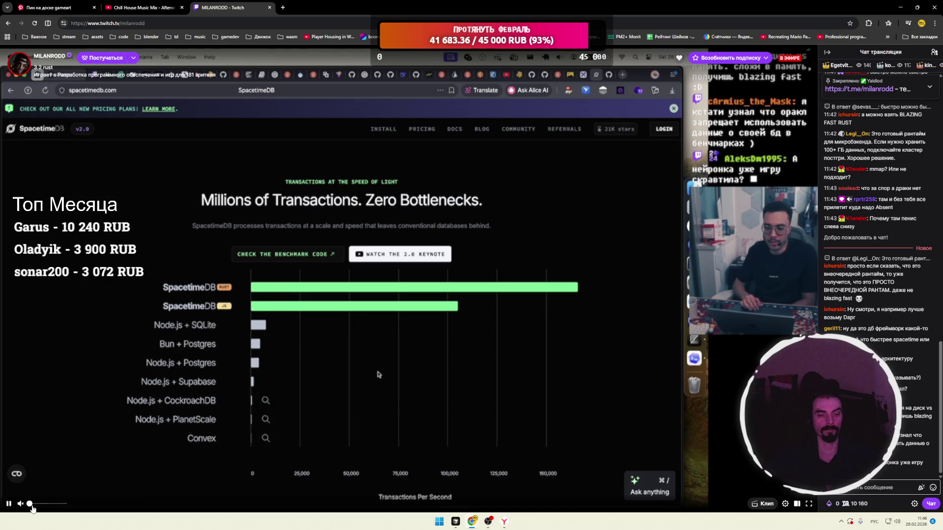
left_click_drag(33, 506, 50, 506)
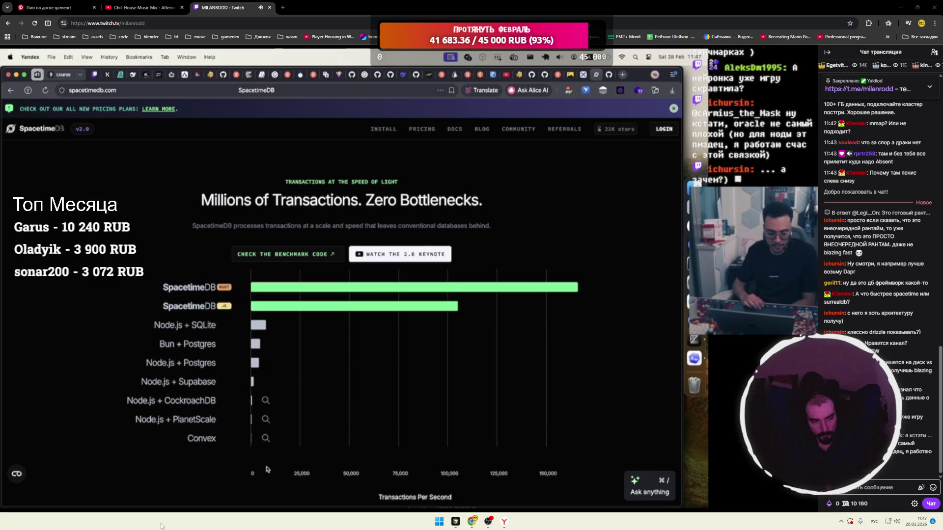
Turn the stream volume well down, then load the boonan.io game in a new tab.
mouse_move(31, 507)
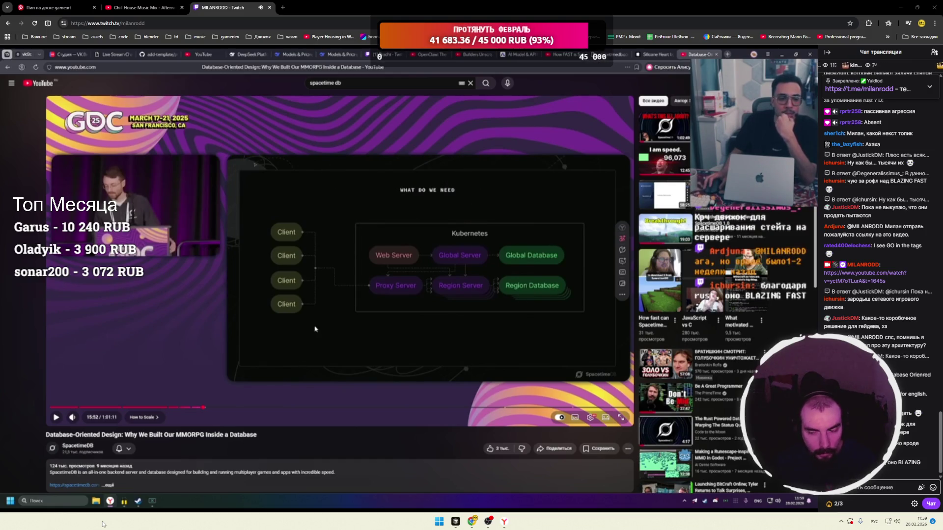
mouse_move(38, 506)
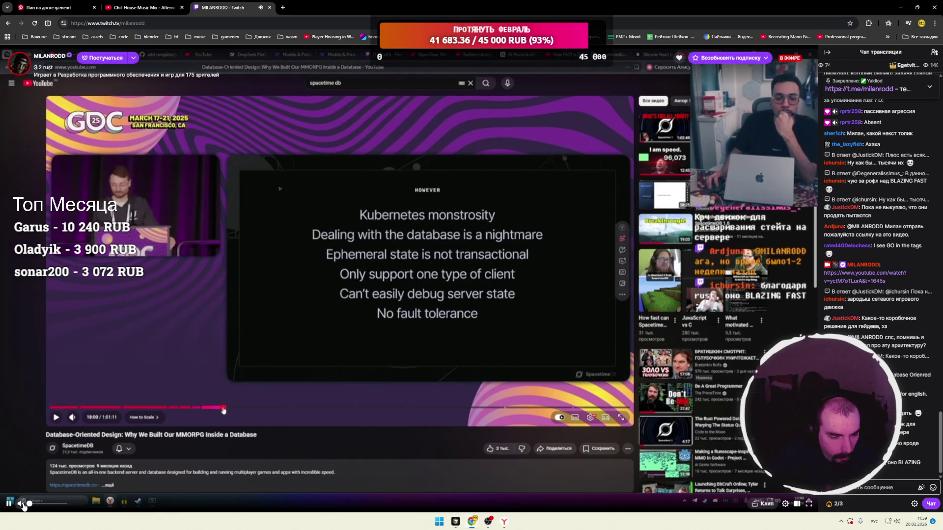
left_click(31, 505)
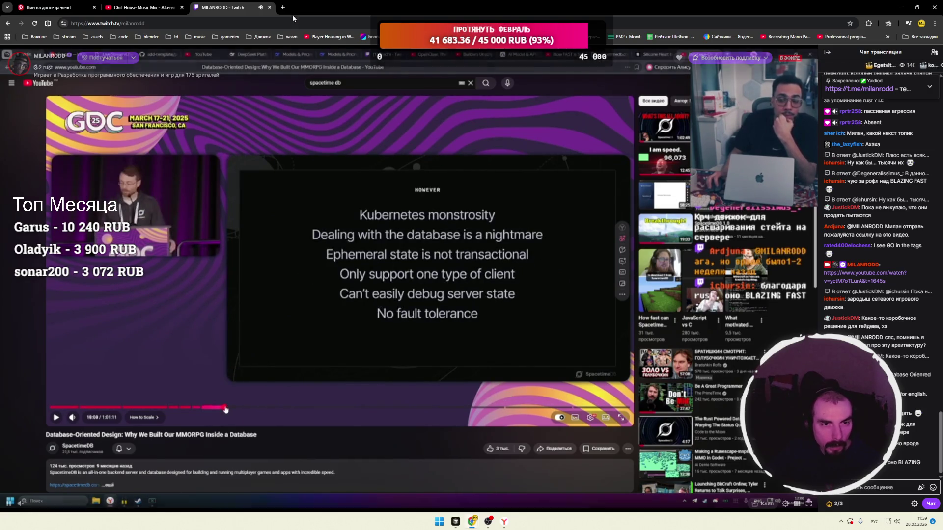
left_click(282, 8)
left_click(371, 36)
Enter the BooNaN.io world, rotate the camera around the capsule avatar, then close the game tab.
left_click(471, 242)
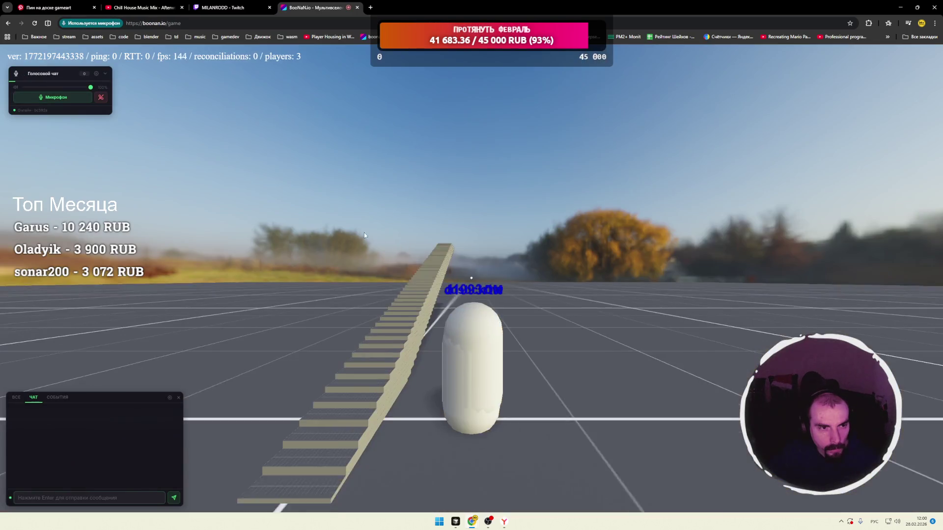
mouse_move(251, 153)
left_mouse_down()
mouse_move(507, 262)
mouse_move(507, 255)
left_mouse_up()
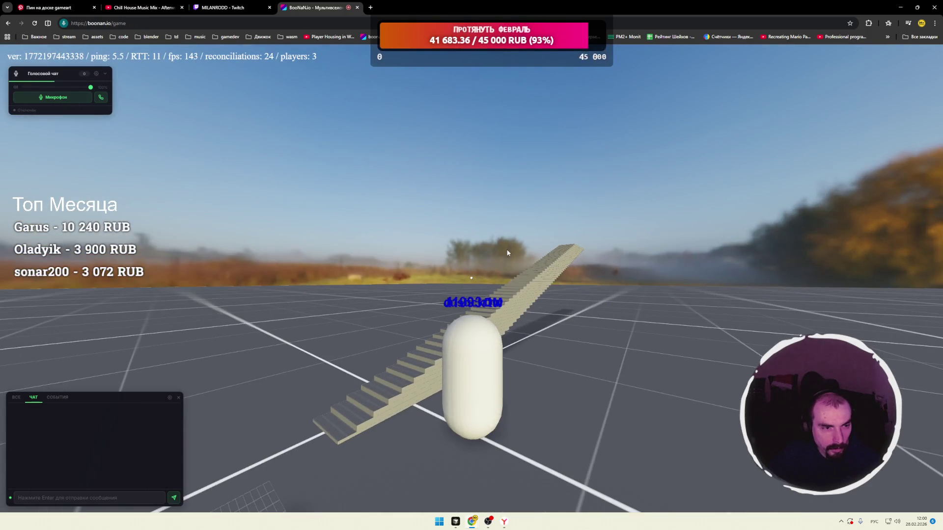
left_click(357, 7)
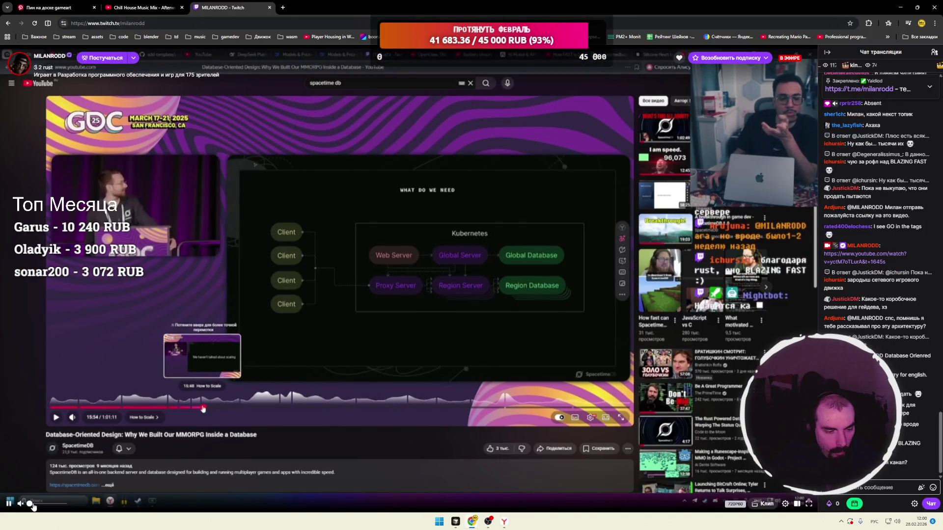
left_click_drag(33, 507, 69, 510)
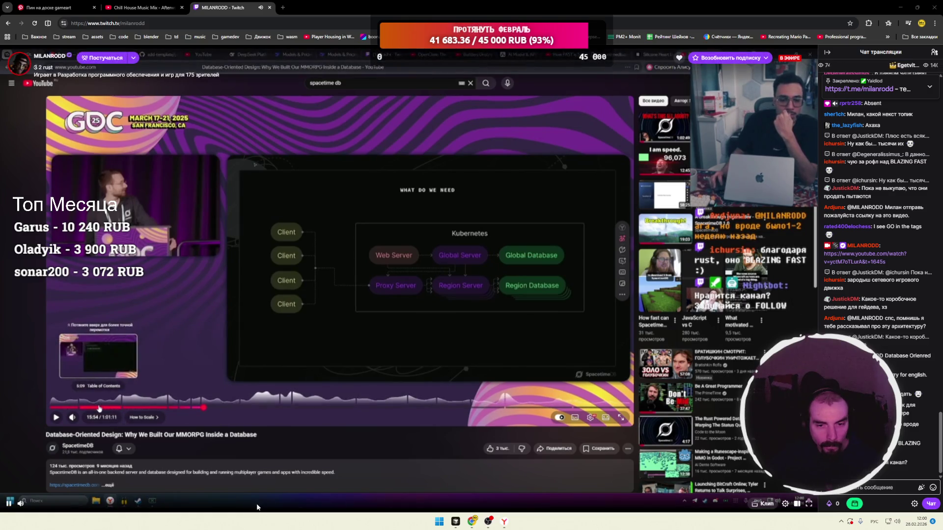
mouse_move(28, 508)
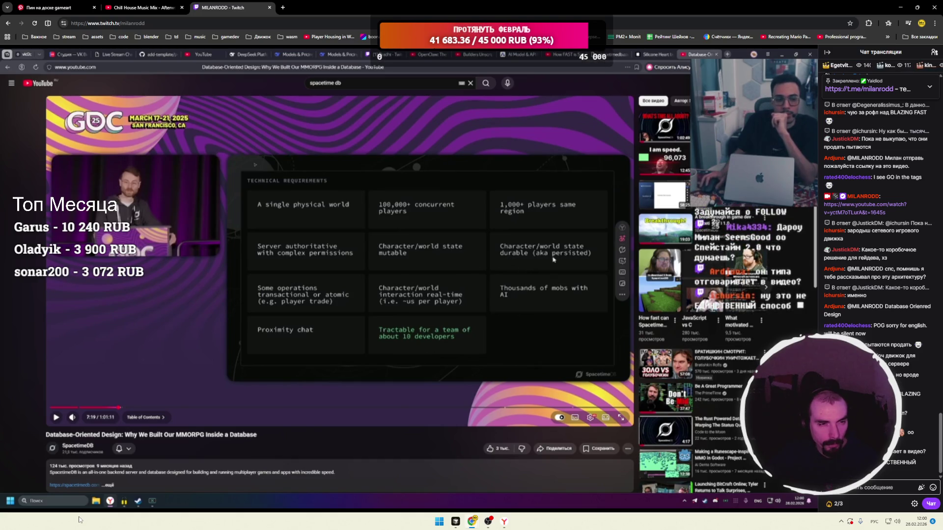
mouse_move(65, 514)
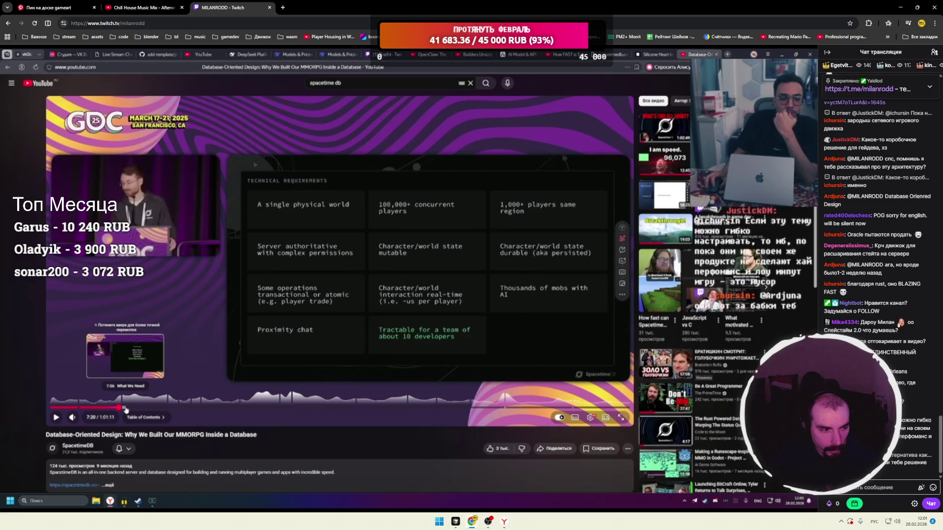
mouse_move(154, 440)
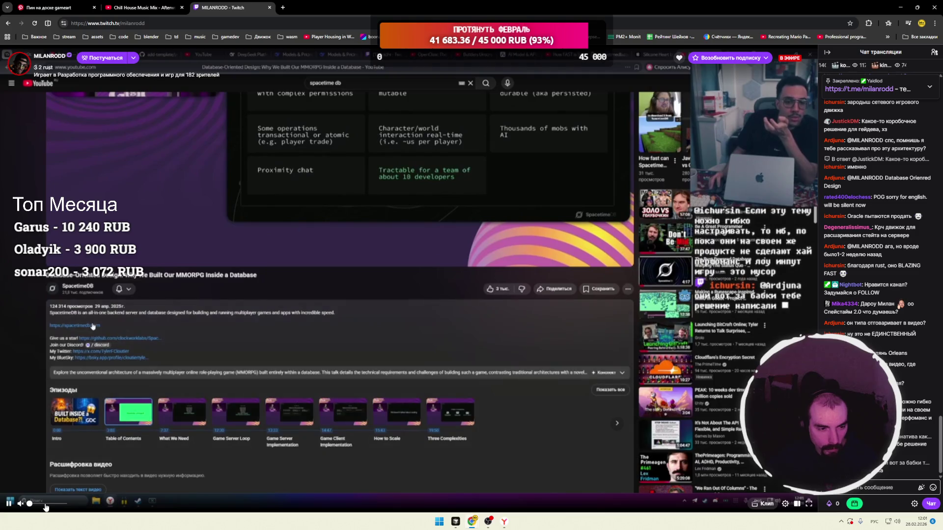
left_click_drag(48, 506, 65, 509)
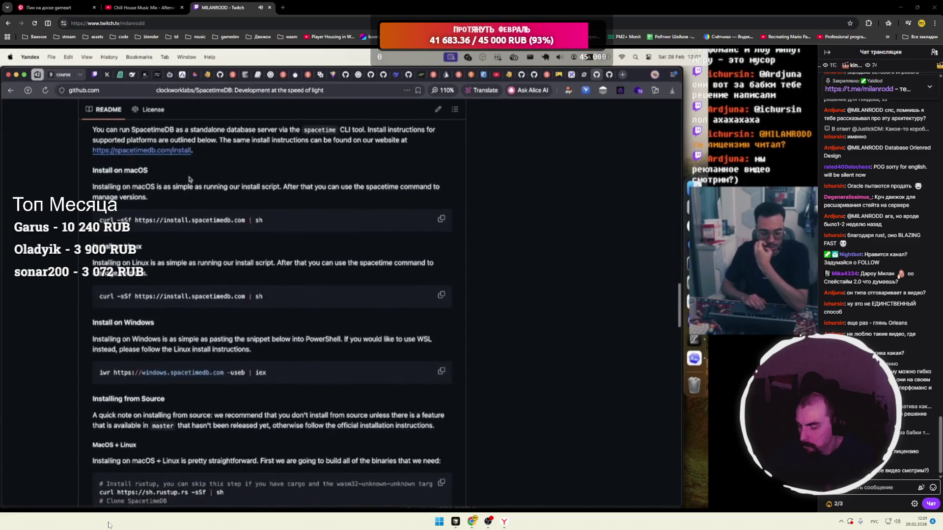
Post the message 'аю юдям обяснить их концепцию' in the stream chat.
left_click(858, 488)
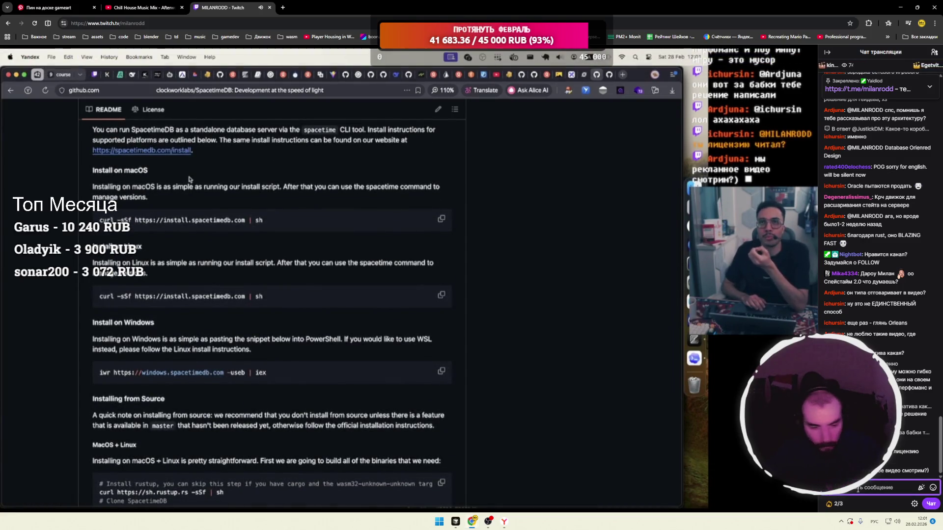
type("аю")
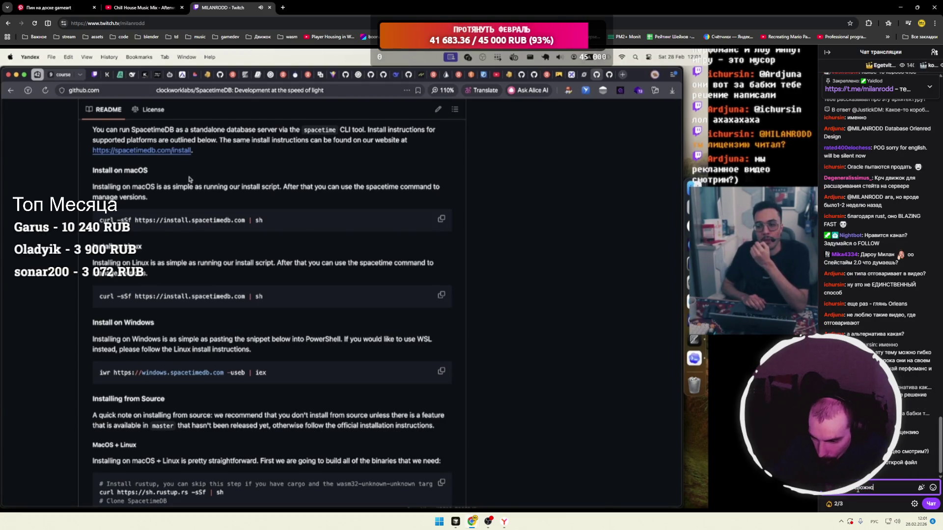
type(" юдям о")
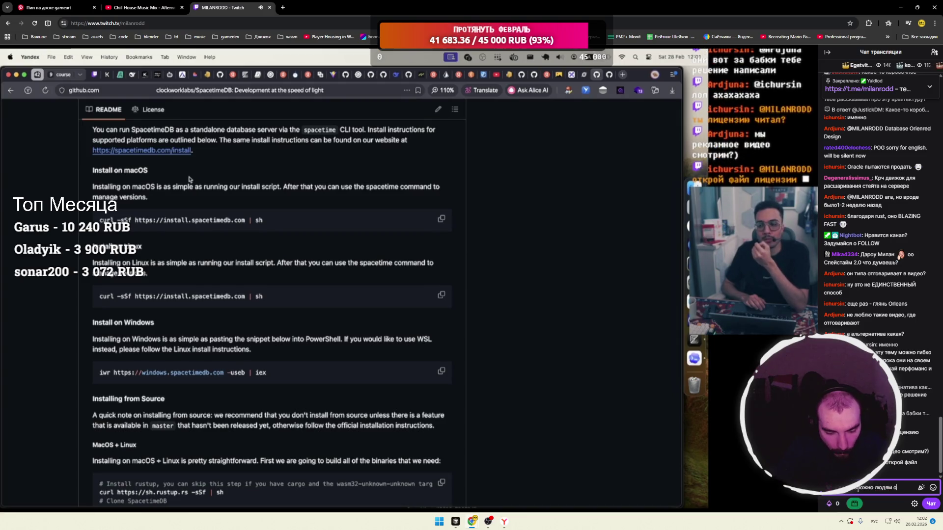
type("бяснить их")
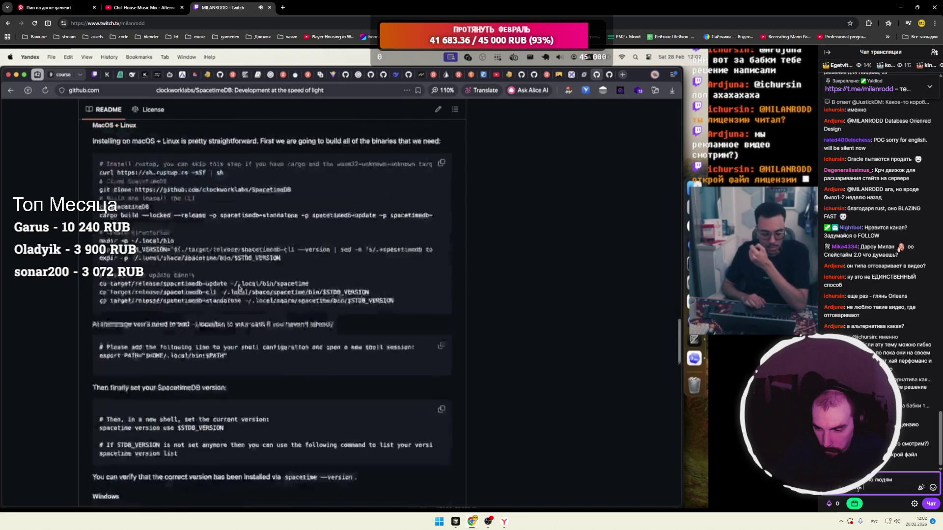
type(" кон")
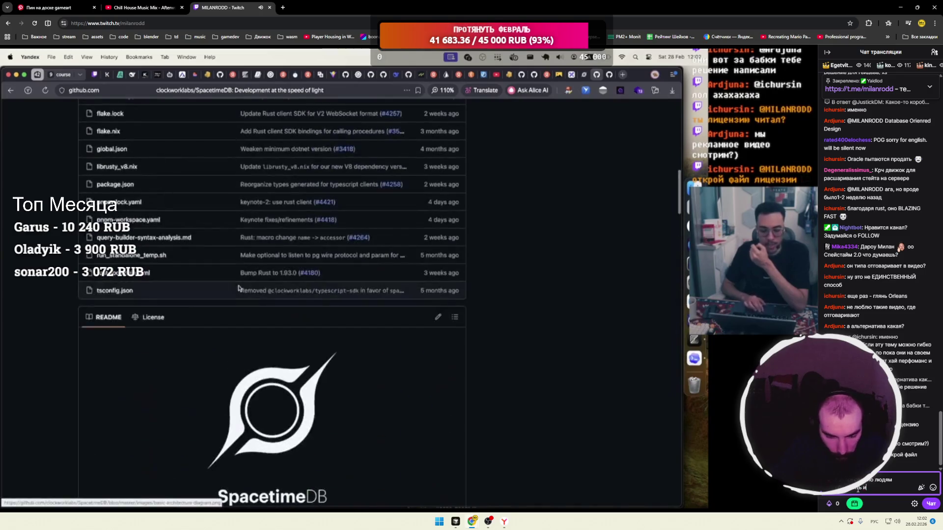
type("цепцию")
key("Return")
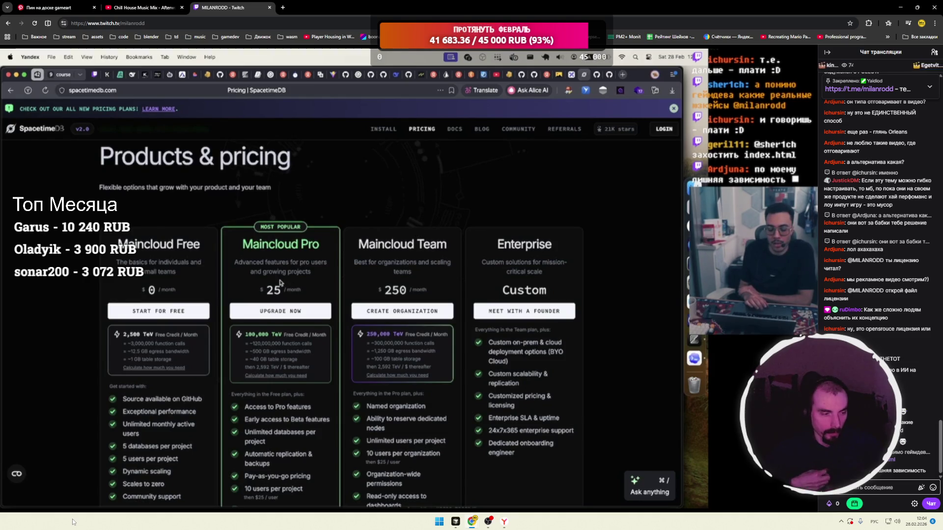
mouse_move(92, 490)
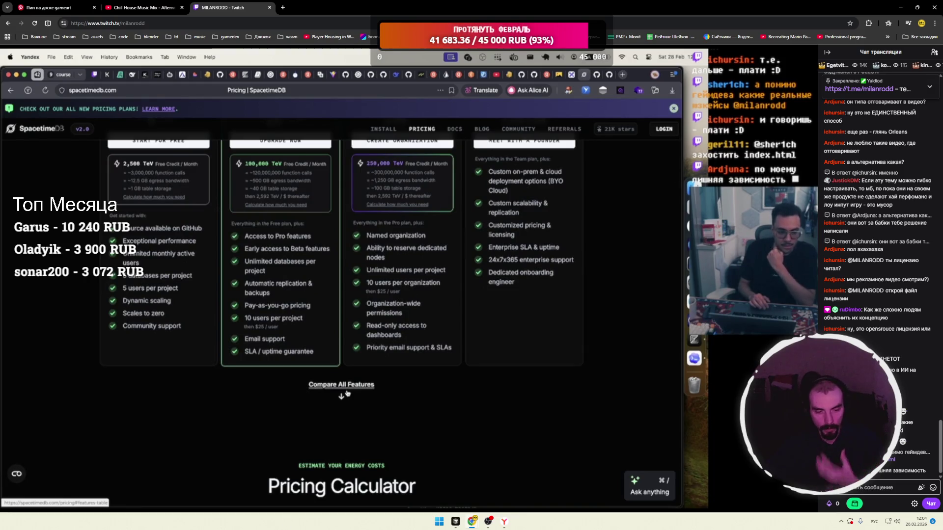
mouse_move(285, 497)
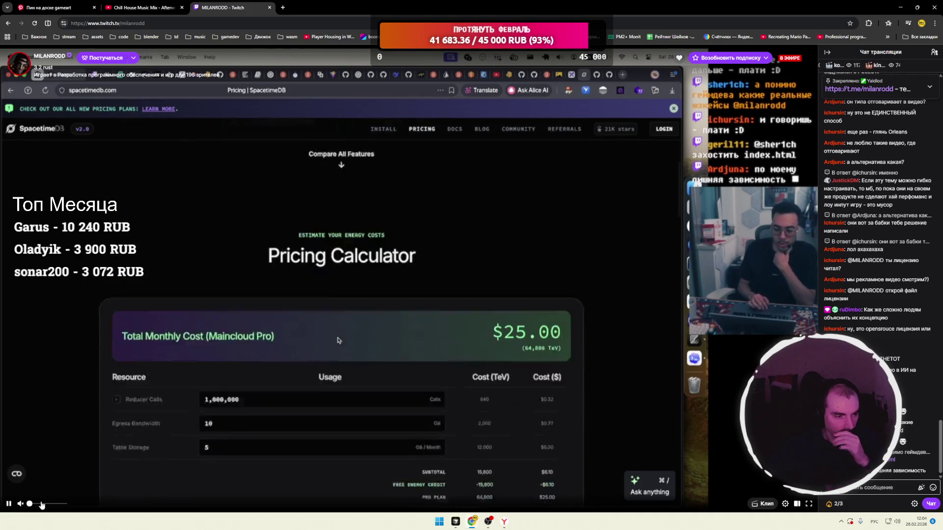
mouse_move(63, 495)
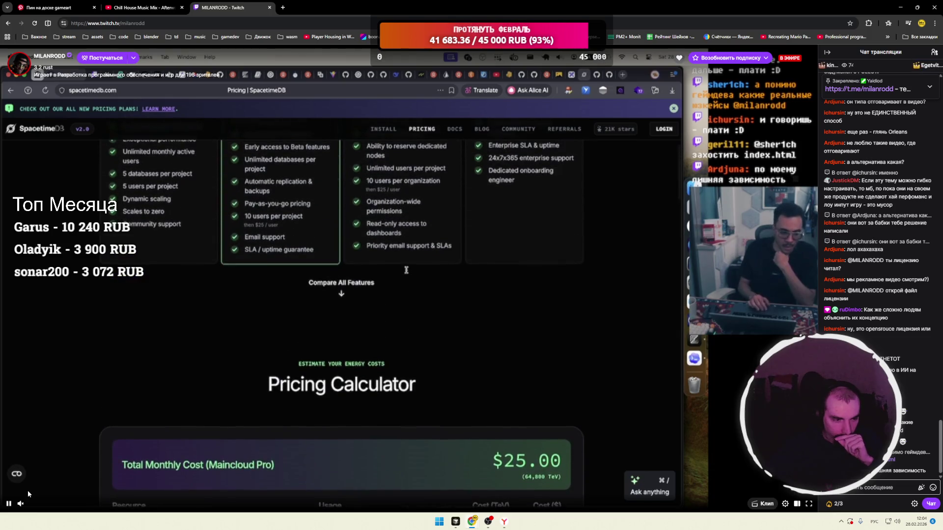
Set the stream volume to about 41%.
mouse_move(33, 507)
left_click_drag(36, 507, 66, 507)
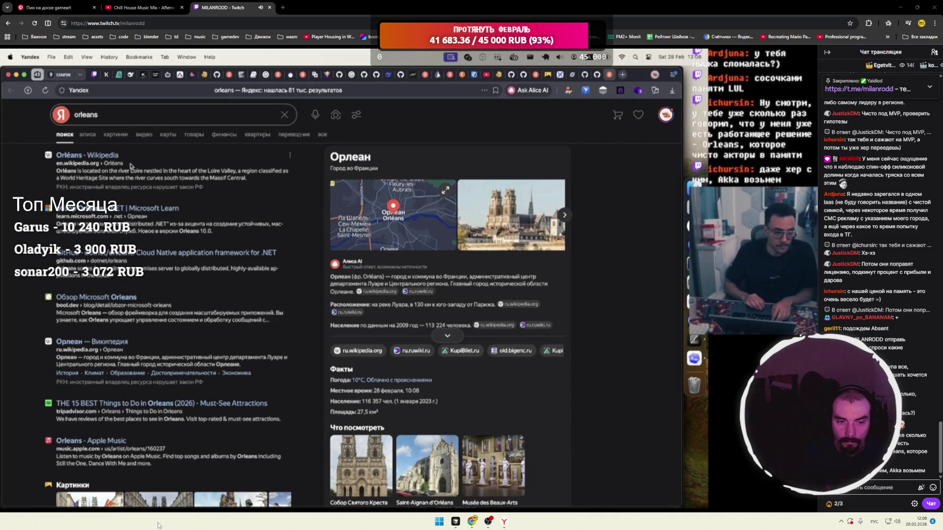
Keep watching as the streamer moves from the Orleans search to DeepSeek's license answer.
mouse_move(25, 506)
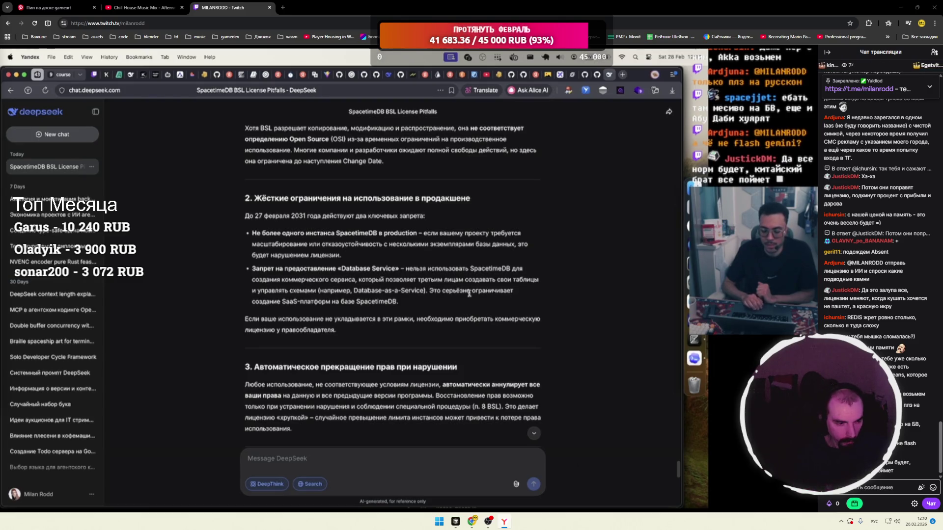
Highlight and then clear text in the production-restrictions bullet of the DeepSeek answer.
left_click_drag(411, 305, 253, 269)
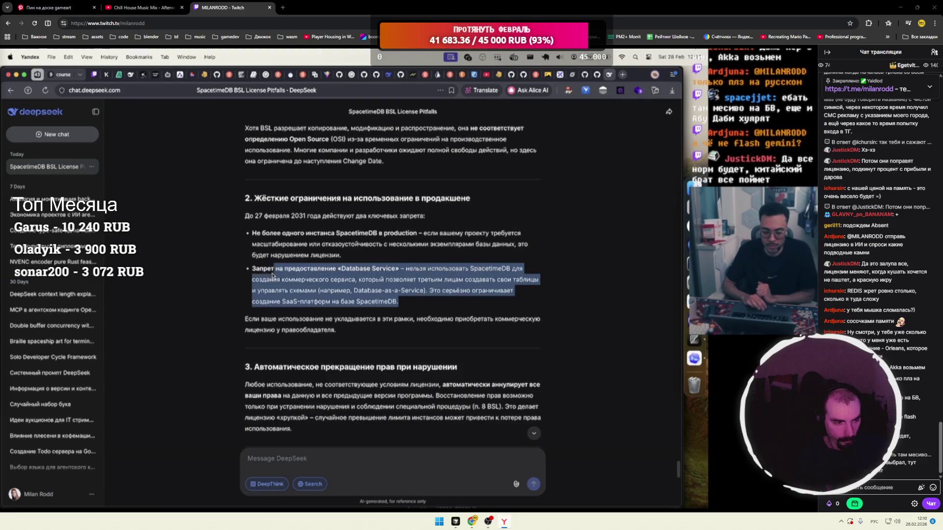
left_click(368, 293)
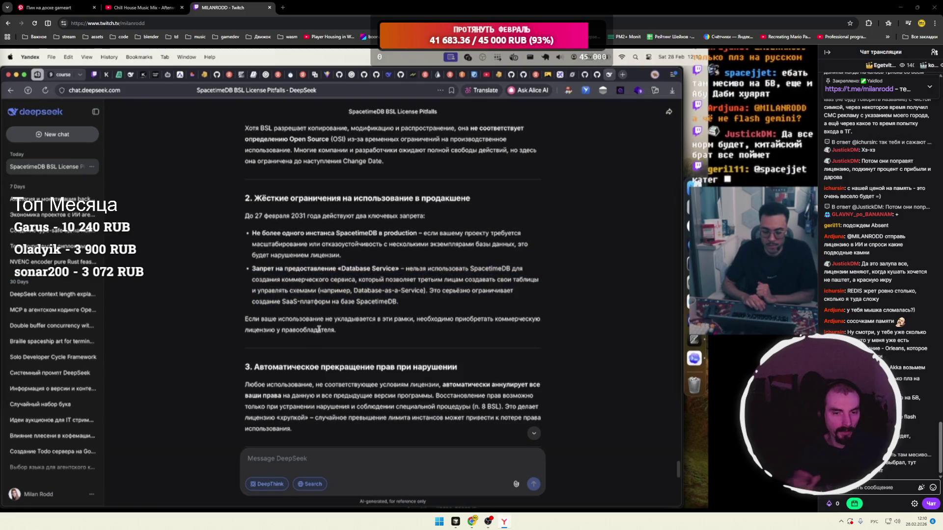
mouse_move(398, 301)
left_mouse_down()
mouse_move(253, 269)
mouse_move(516, 292)
mouse_move(407, 300)
left_mouse_up()
left_click(408, 300)
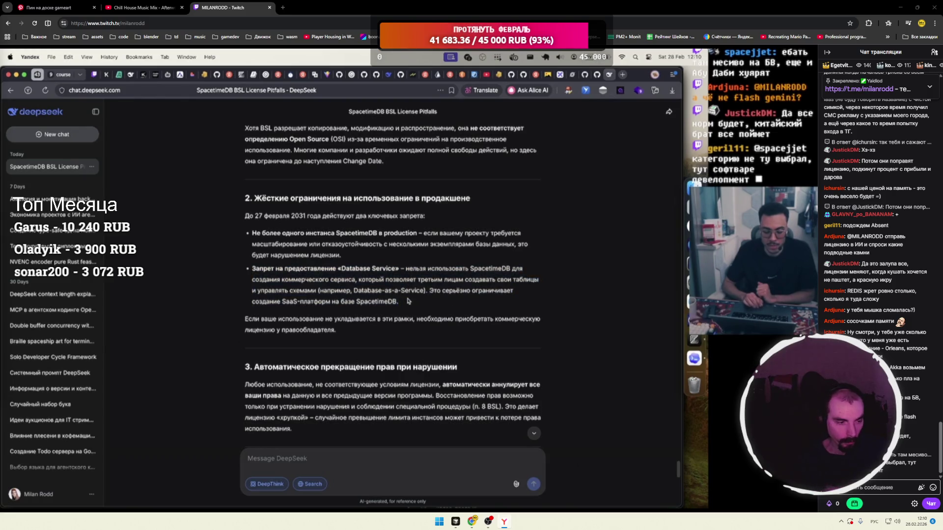
Scroll the answer down to its summary and load boonan.io in a new tab.
scroll(408, 301, "down", 3)
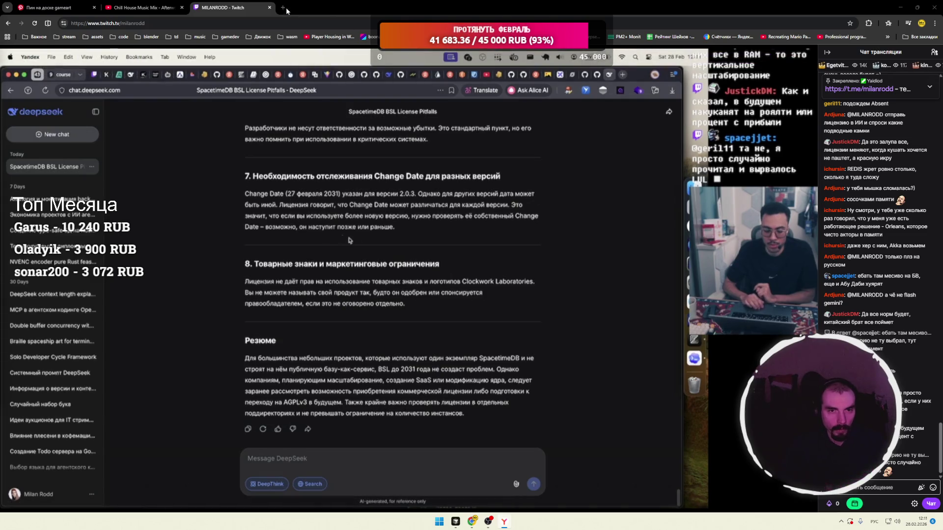
key("ctrl+t")
left_click(371, 37)
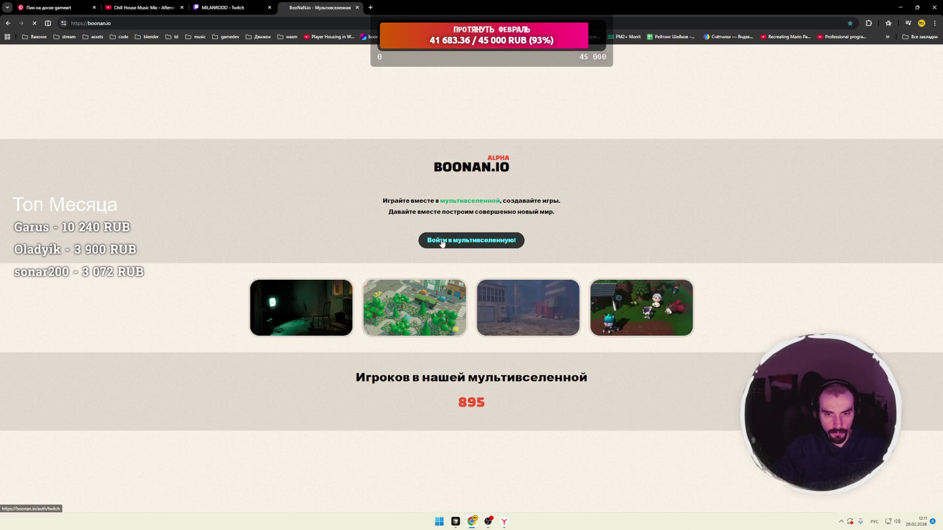
Sign in via Twitch, look around the game world, then open a blank browser tab.
left_click(422, 251)
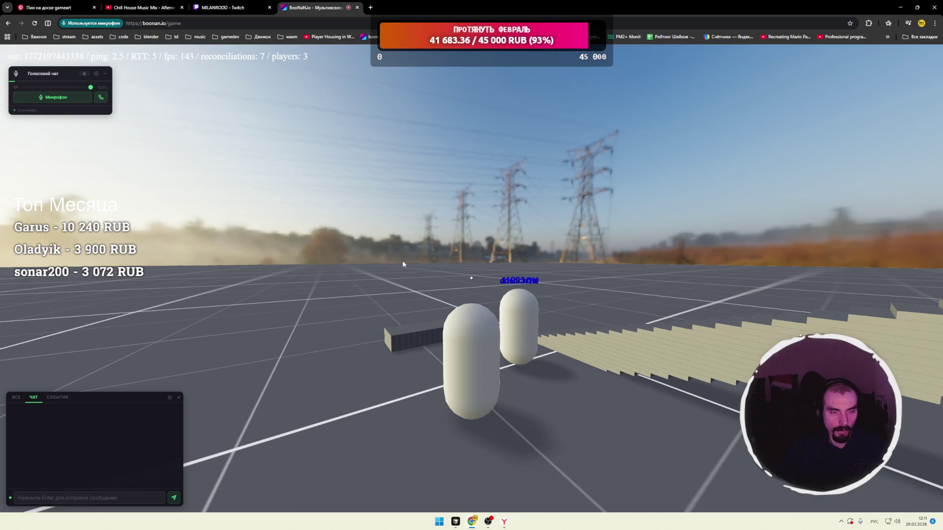
left_click(395, 261)
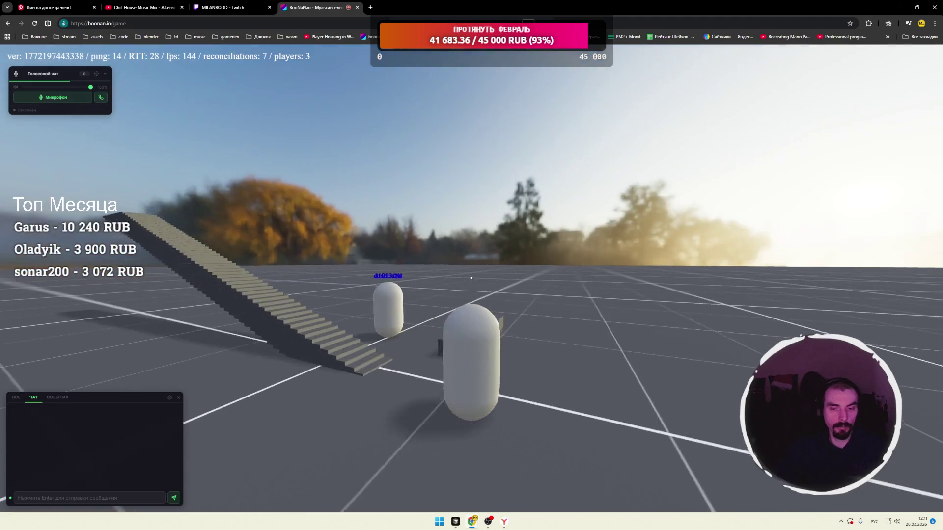
key("Escape")
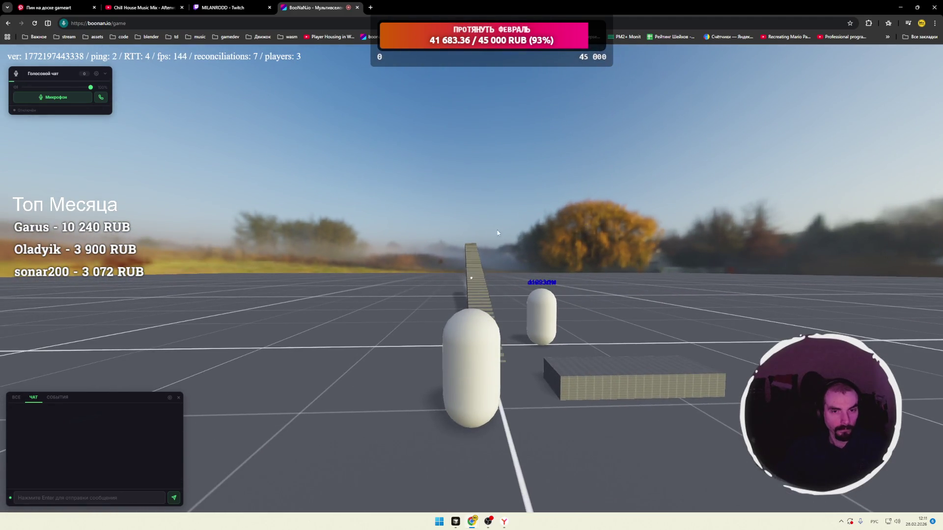
left_click(371, 6)
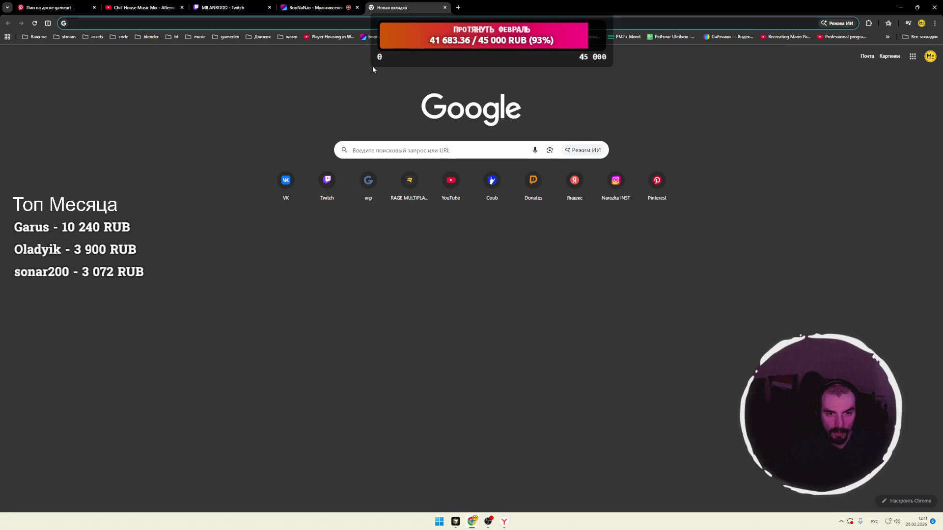
Go to Twitch, browse to League of Legends, and open the top live lolesportstw stream.
left_click(327, 181)
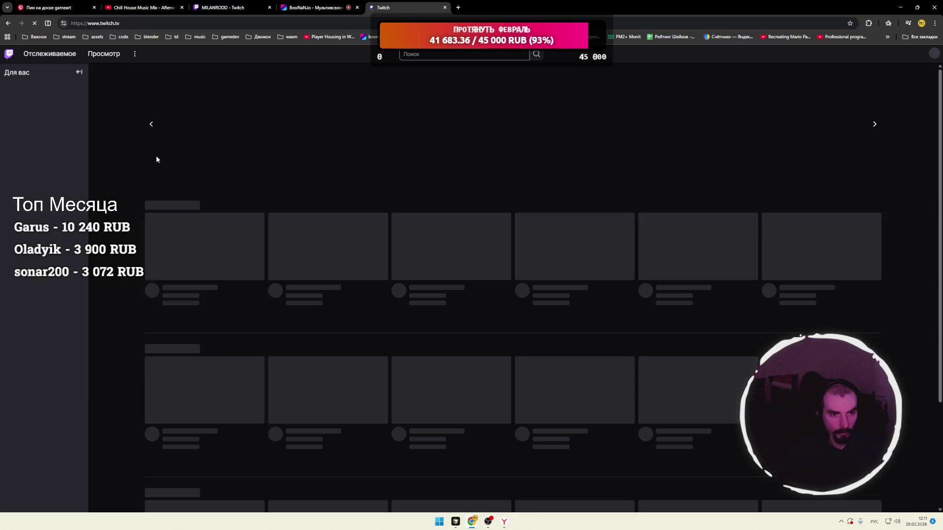
left_click(99, 54)
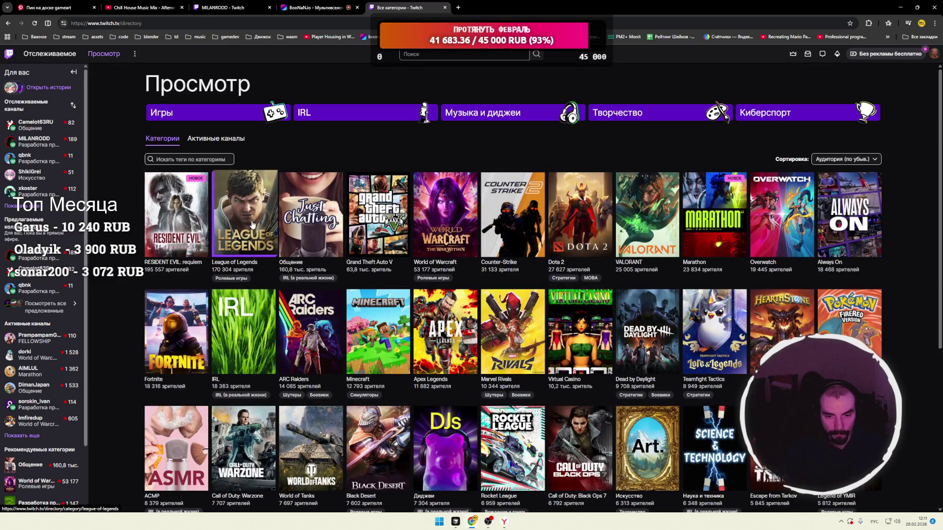
left_click(252, 224)
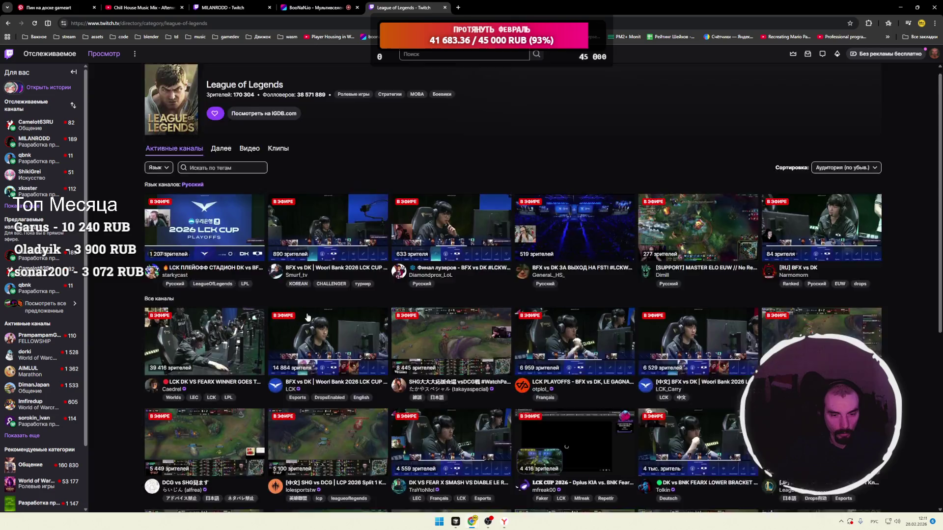
scroll(309, 319, "down", 5)
left_click(325, 244)
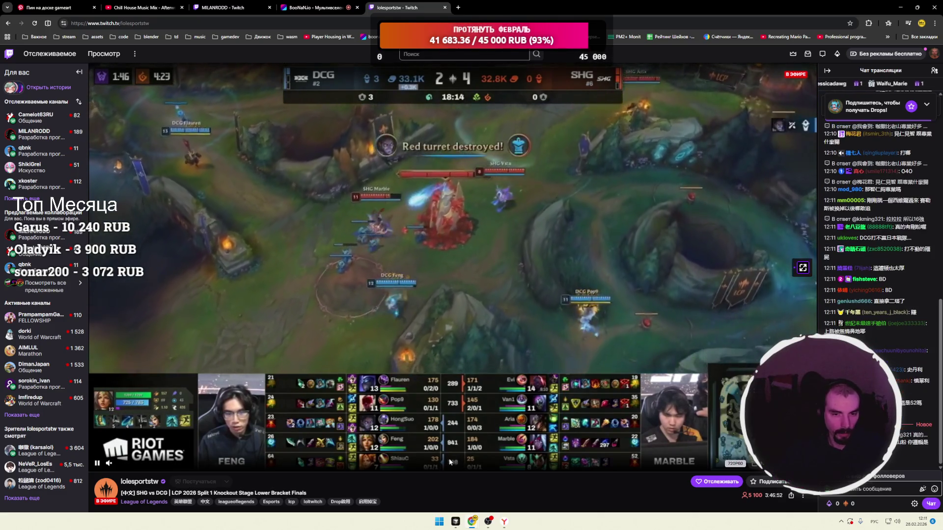
Return to BooNaN.io and walk the capsule near the long beam and low box.
left_click(330, 11)
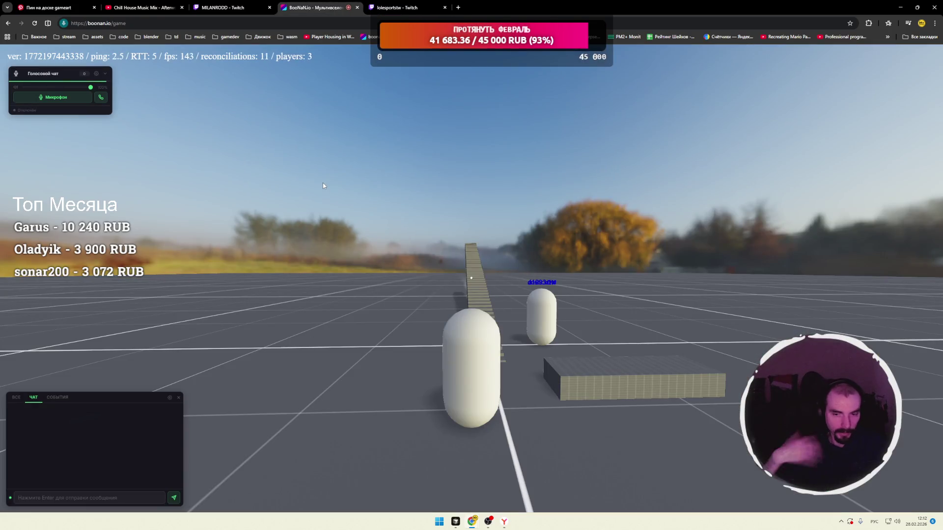
left_click_drag(420, 273, 415, 276)
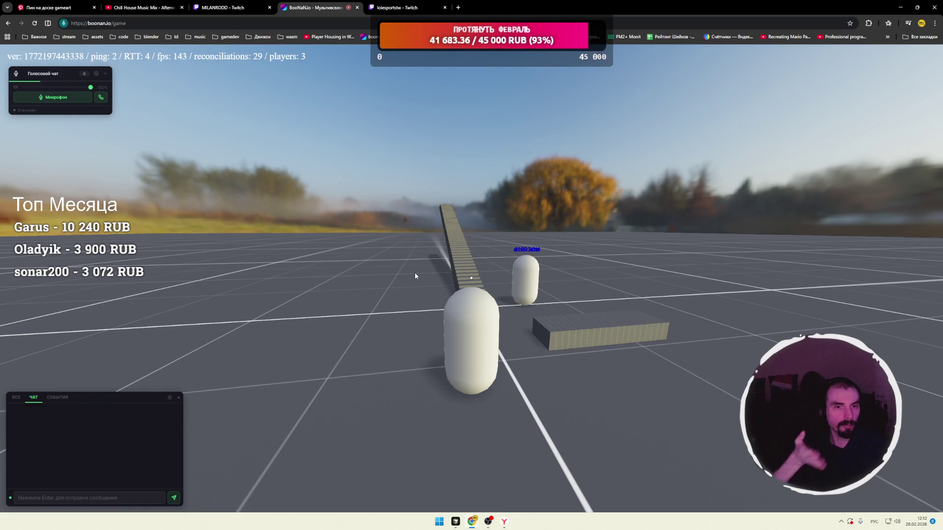
key("d")
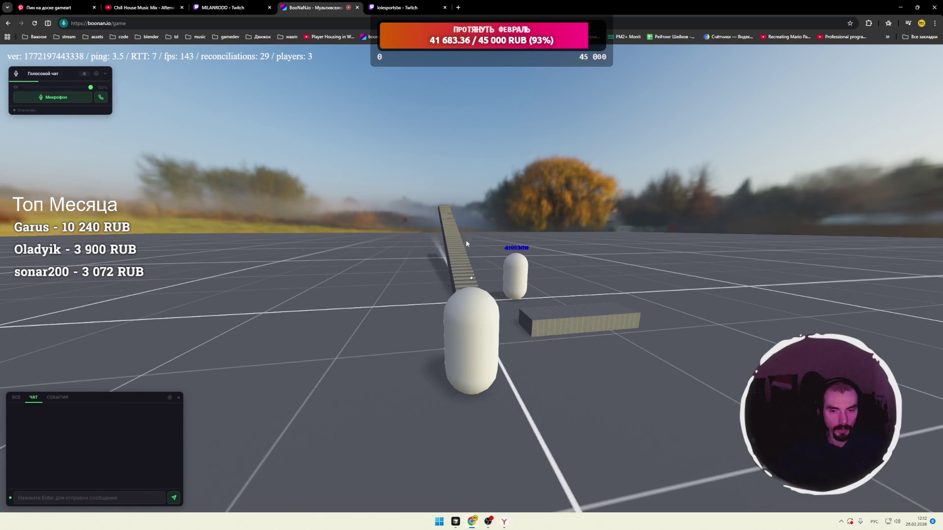
left_click_drag(455, 242, 506, 258)
key("Right")
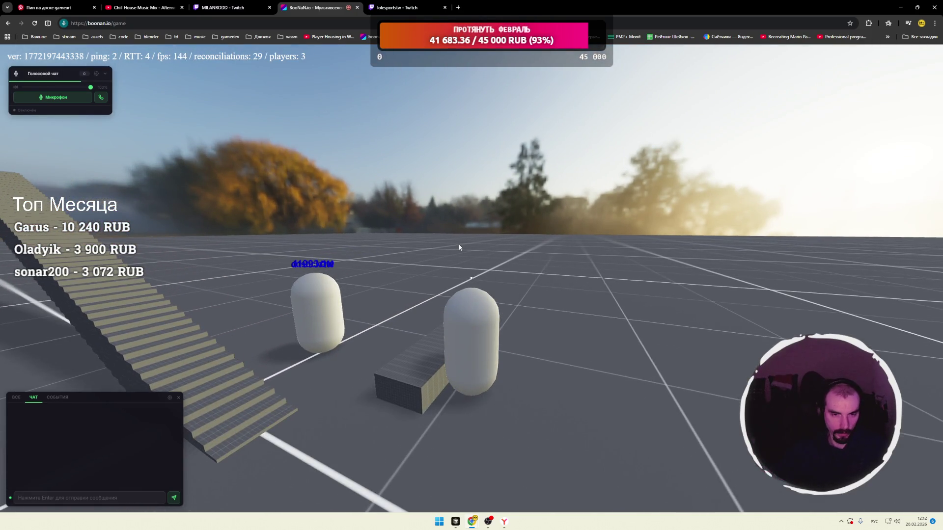
key("s")
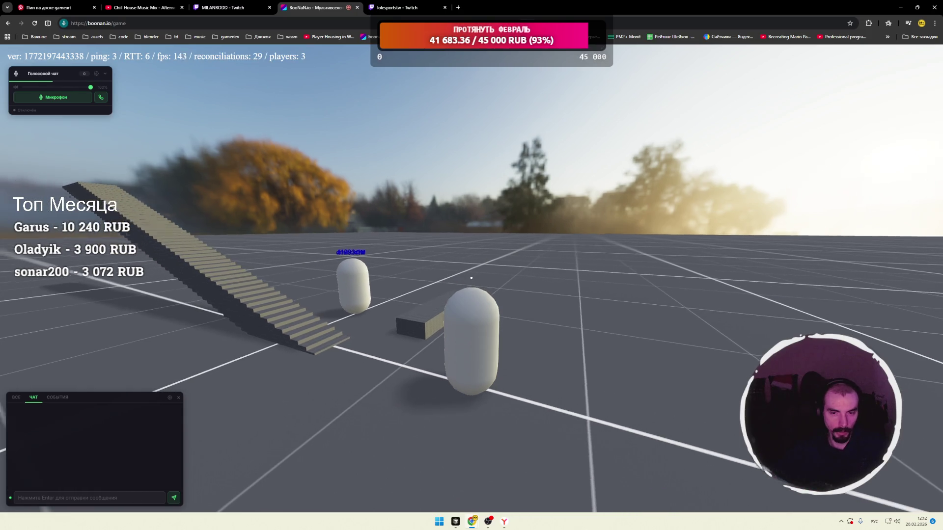
key("Left")
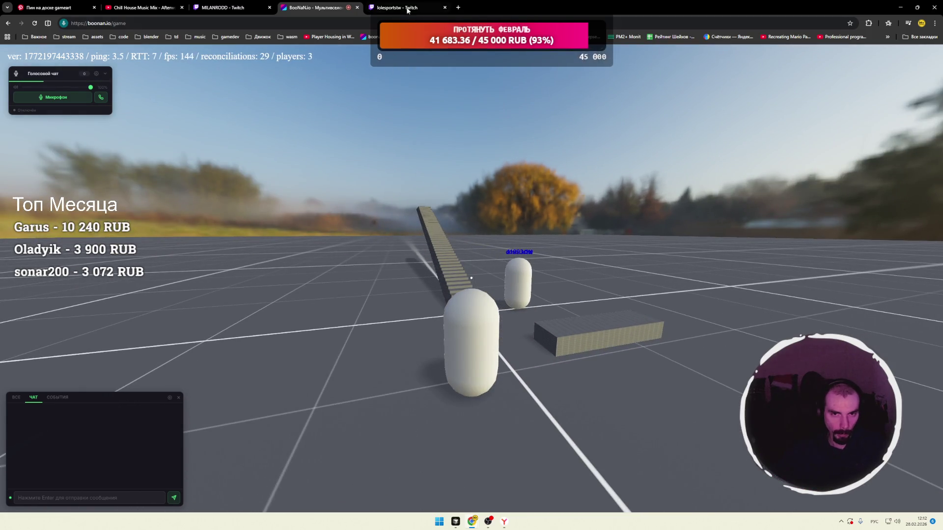
Browse Twitch's Minecraft category and watch a streamer's live 'Давай поженимся' broadcast.
left_click(406, 12)
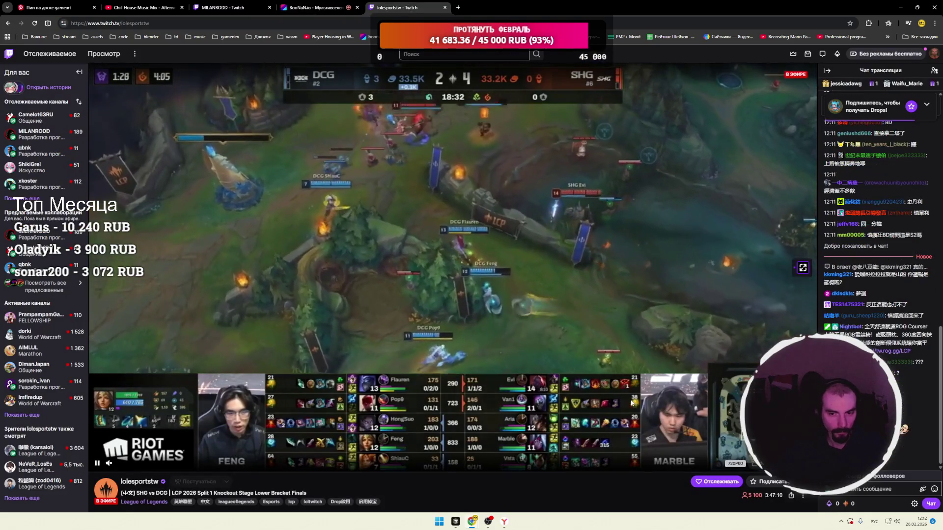
left_click(104, 53)
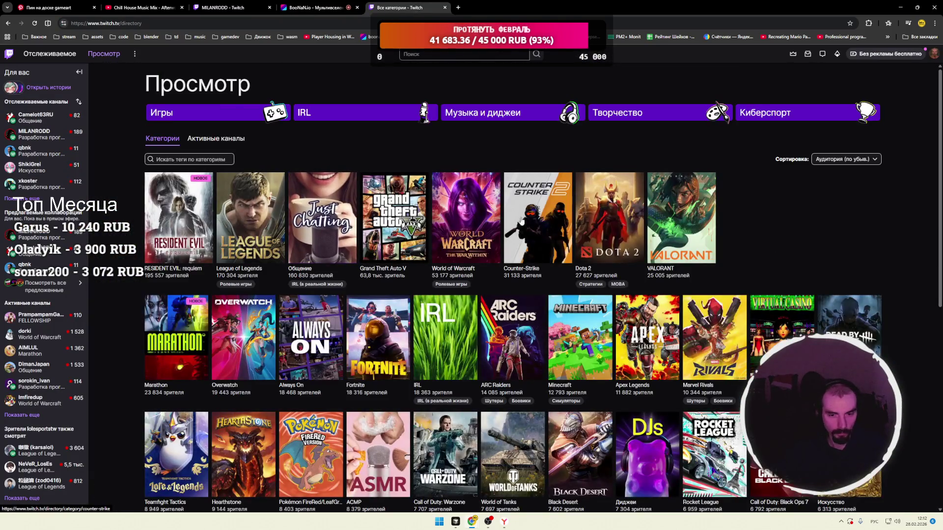
scroll(501, 222, "down", 3)
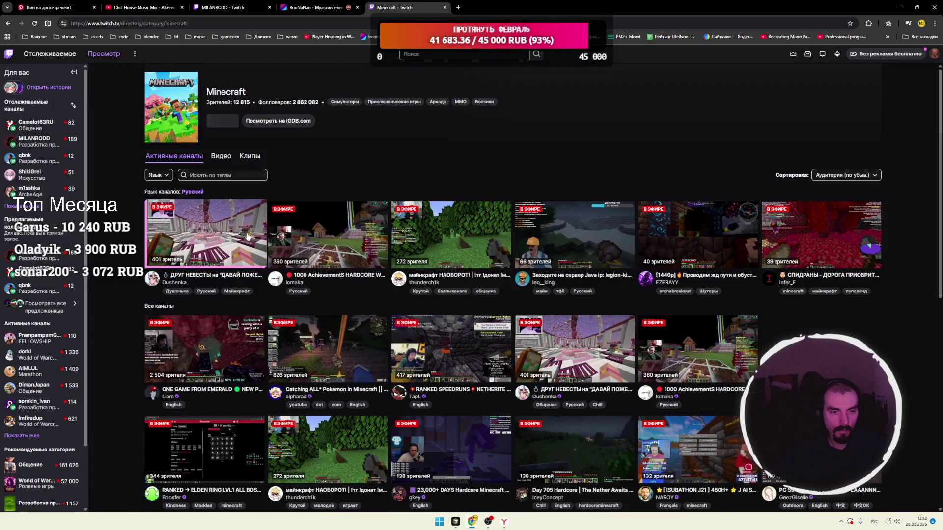
left_click(206, 231)
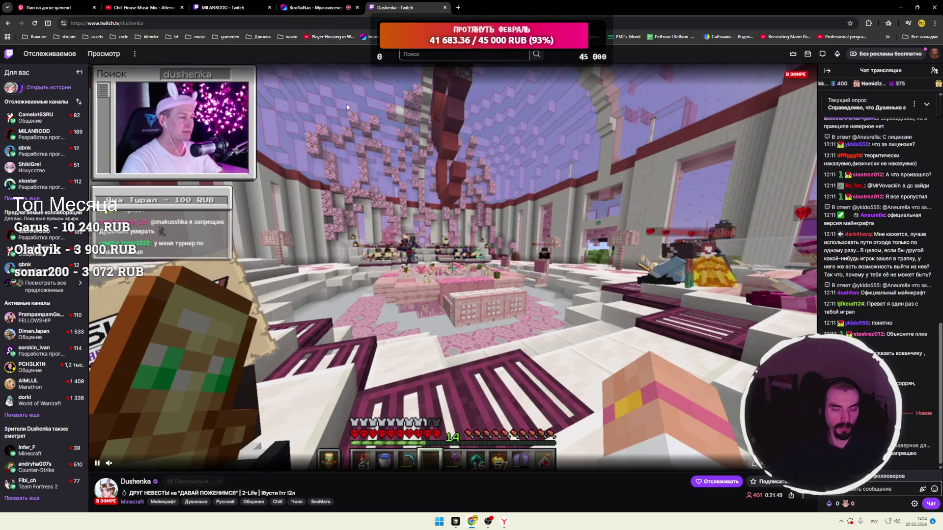
key("ctrl+shift+Tab")
left_click(415, 9)
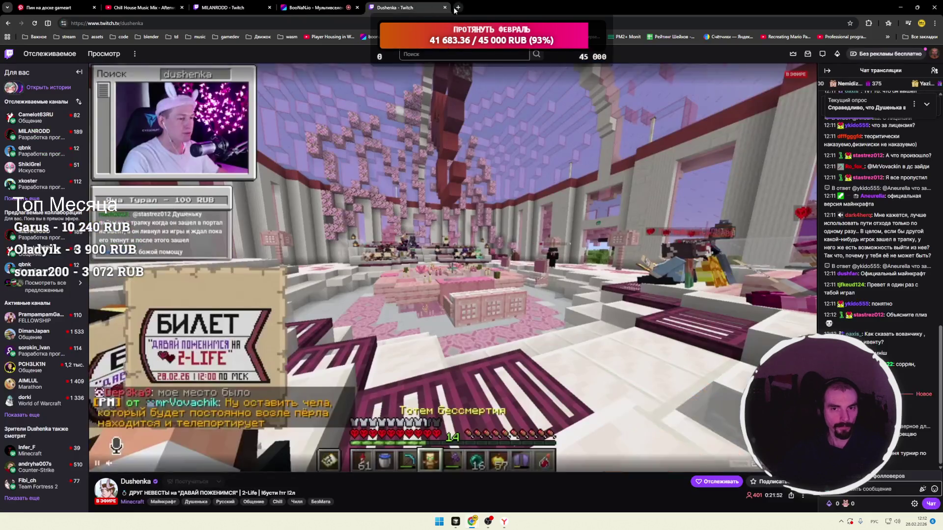
Close the Twitch tab and walk the capsule around the staircase across the grid.
key("ctrl+w")
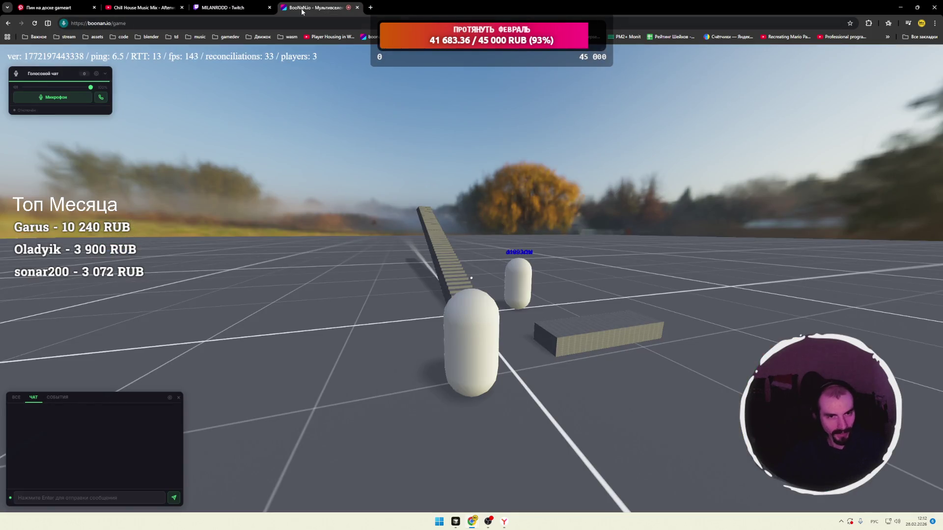
left_click_drag(489, 306, 481, 291)
key("a")
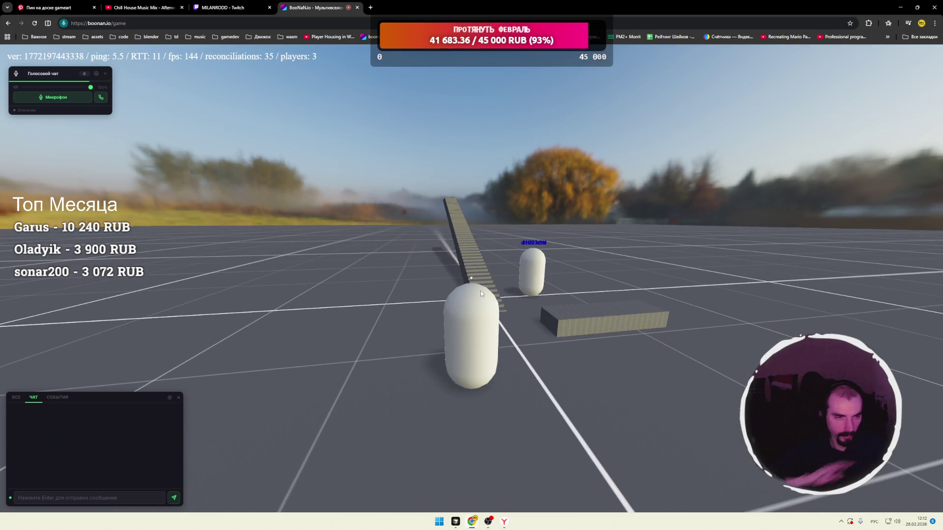
key("d")
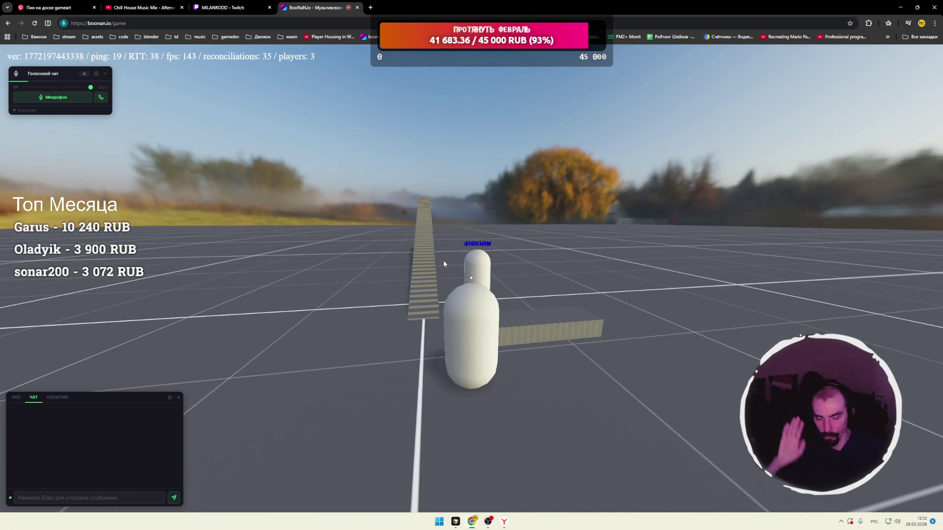
key("d")
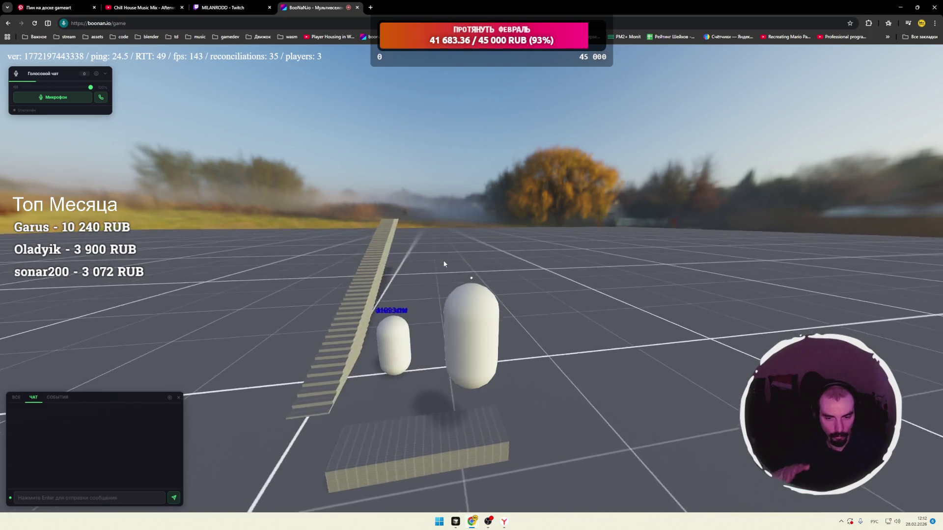
key("d")
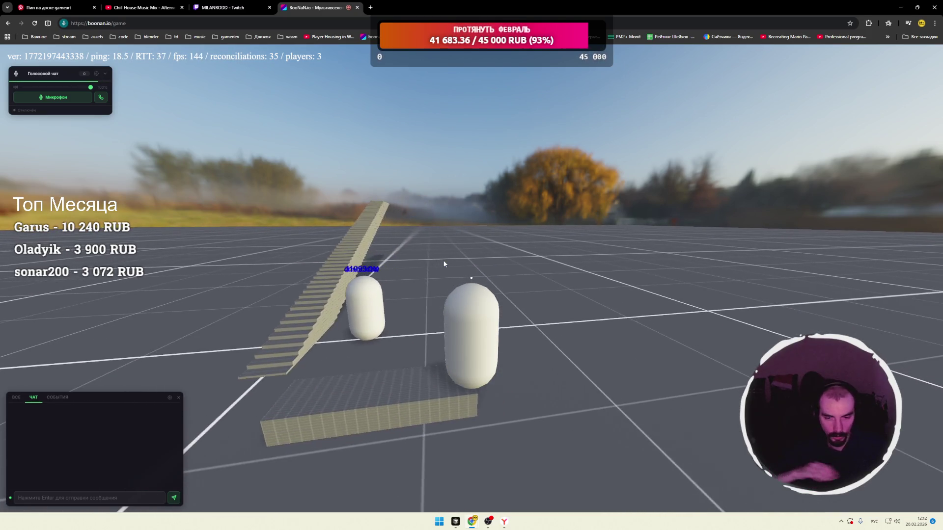
key("d")
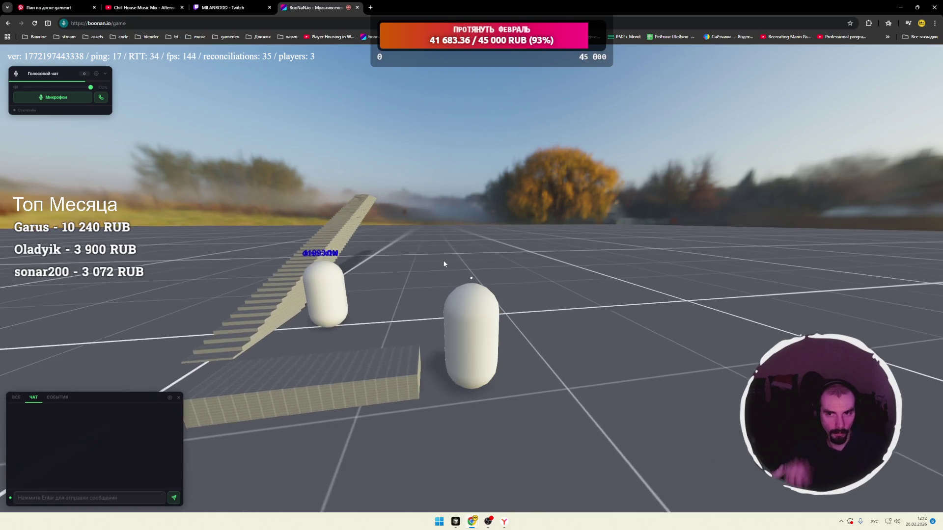
Walk back toward the block, swing side to side, and stop beside another player.
key("a")
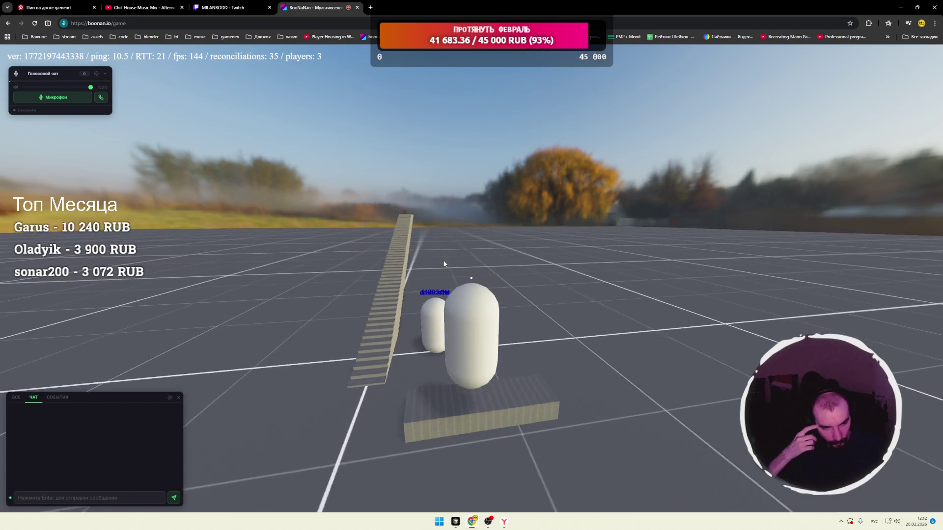
key("s")
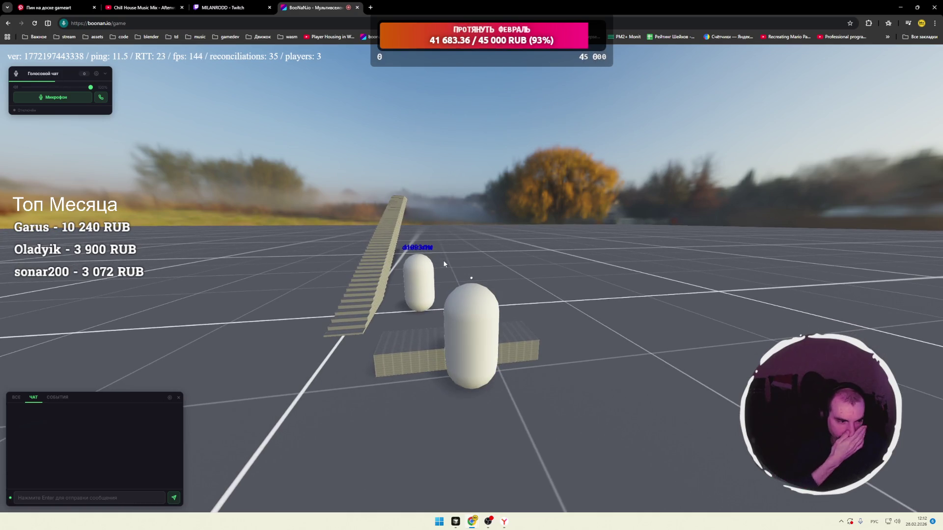
key("a")
key("d")
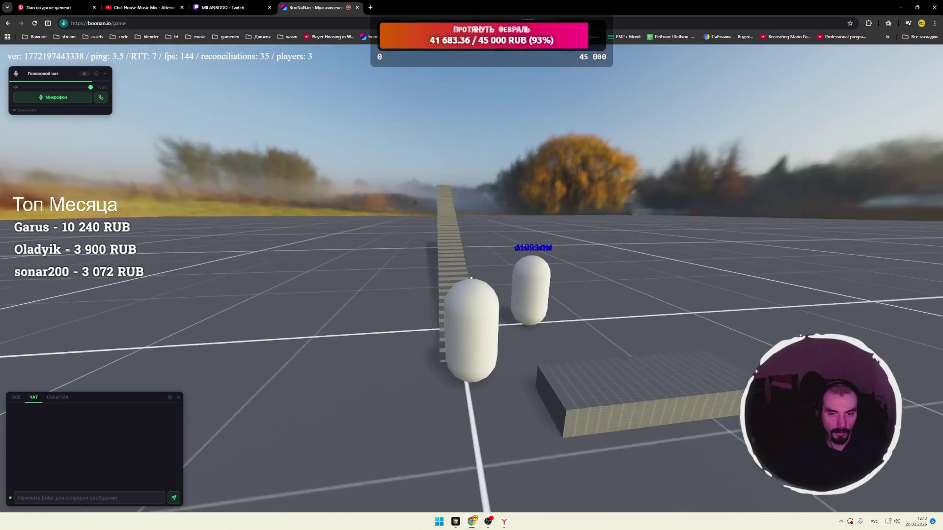
key("d")
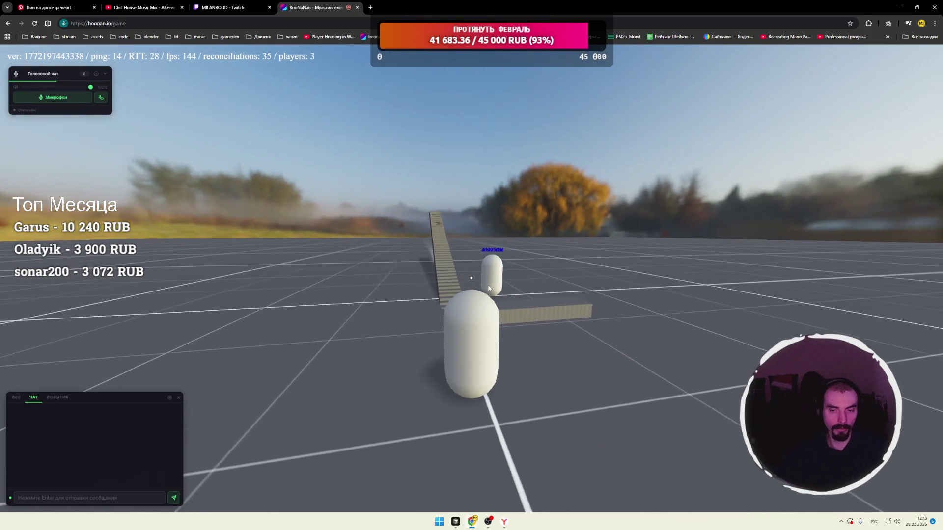
key("a")
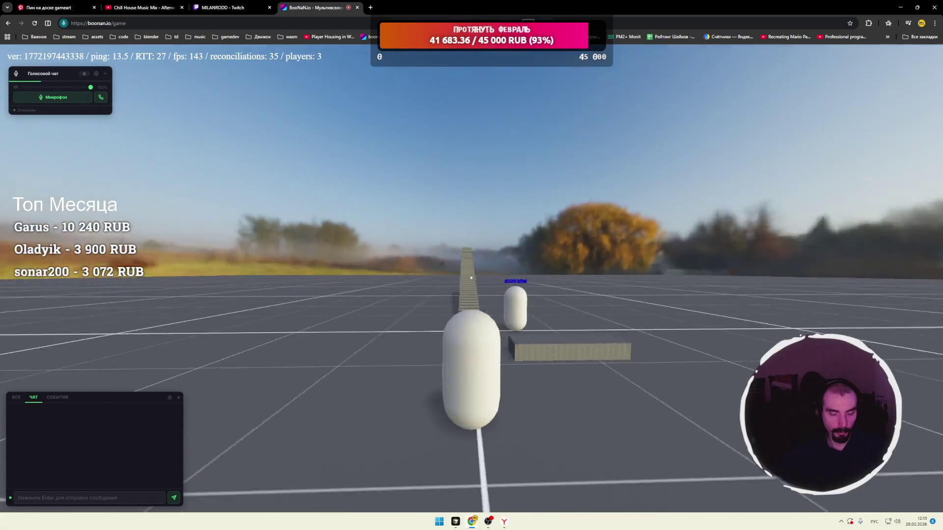
key("d")
key("d")
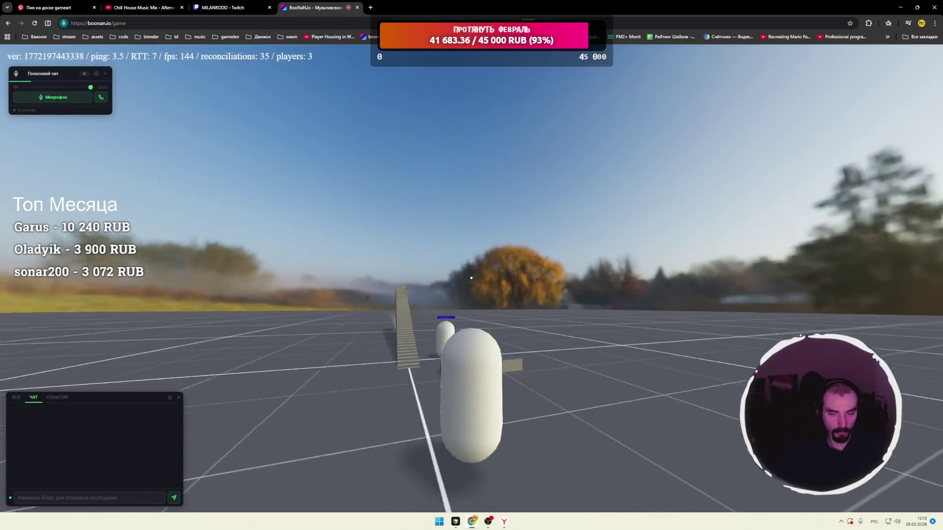
key("a")
key("d")
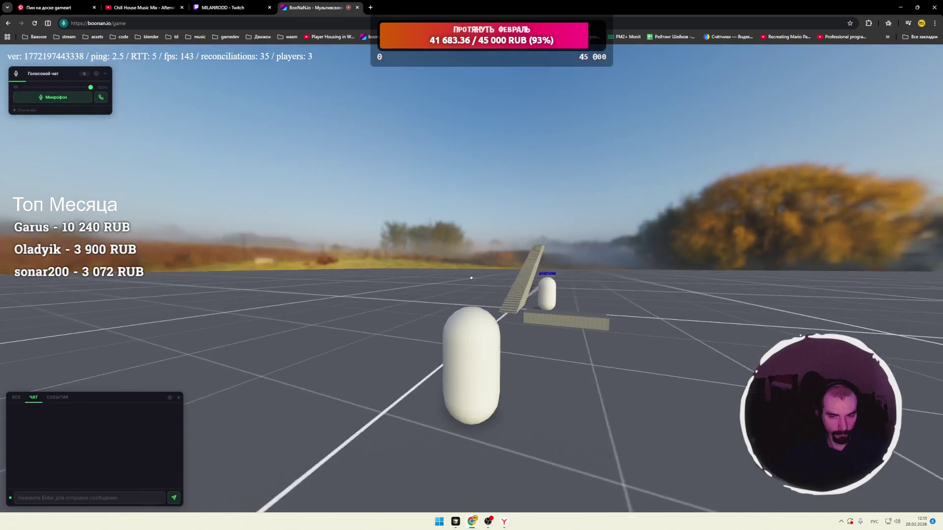
key("a")
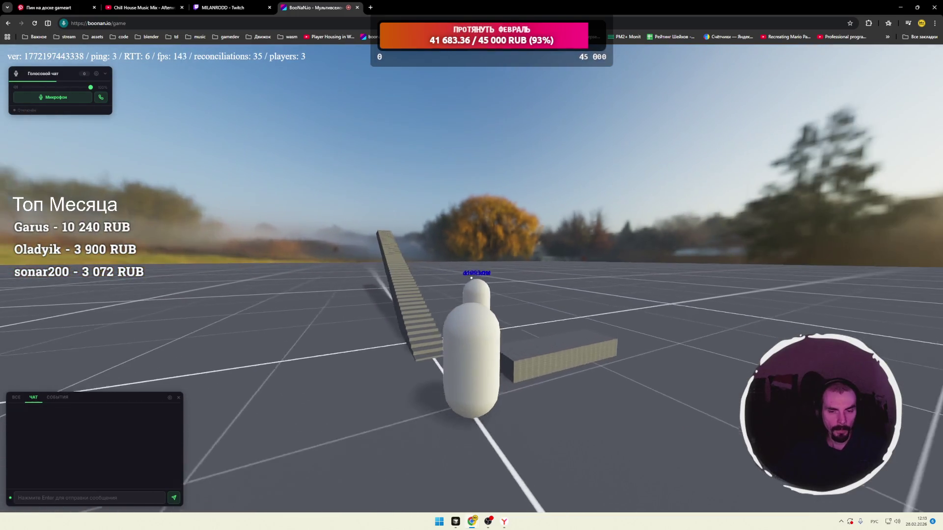
key("d")
key("s")
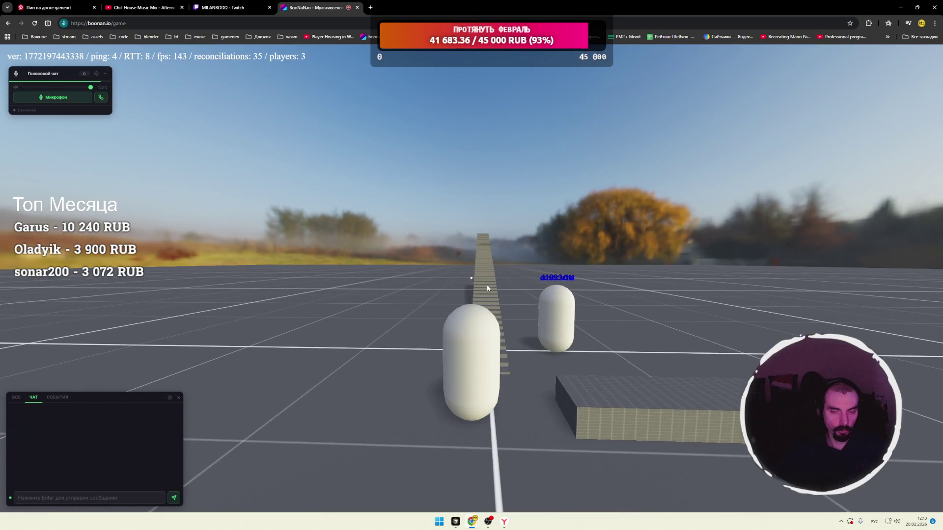
Orbit the camera and move forward to join the other capsules by the staircase.
mouse_move(487, 285)
left_mouse_down()
mouse_move(484, 343)
mouse_move(373, 314)
mouse_move(491, 290)
mouse_move(247, 187)
left_mouse_up()
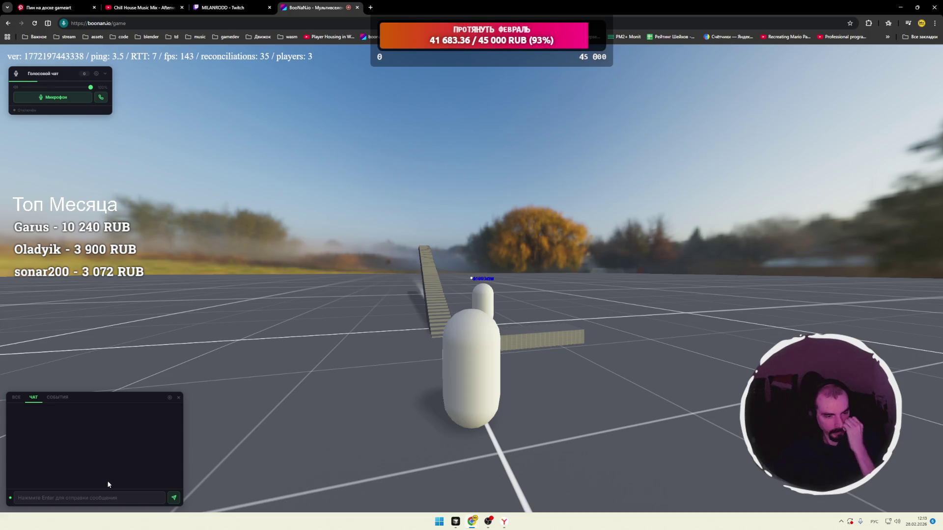
left_click_drag(469, 318, 476, 313)
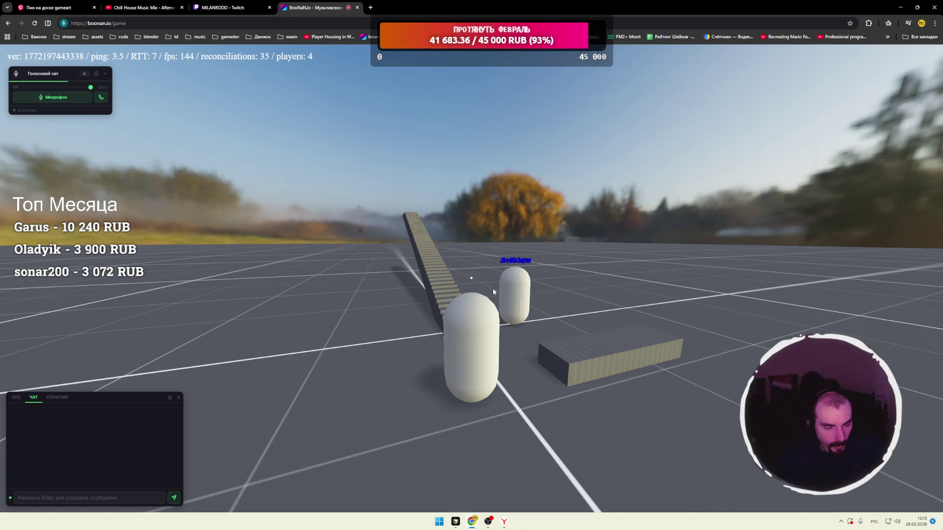
key("w")
left_click_drag(471, 278, 471, 278)
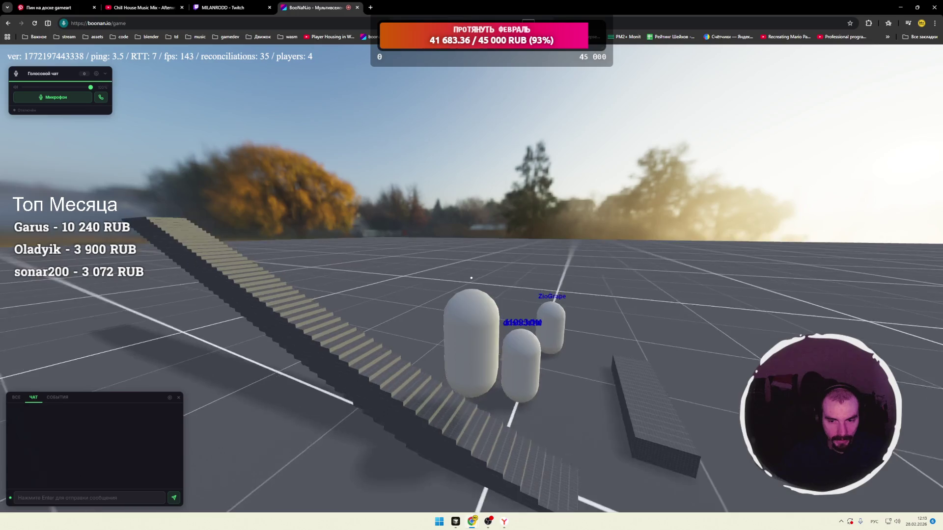
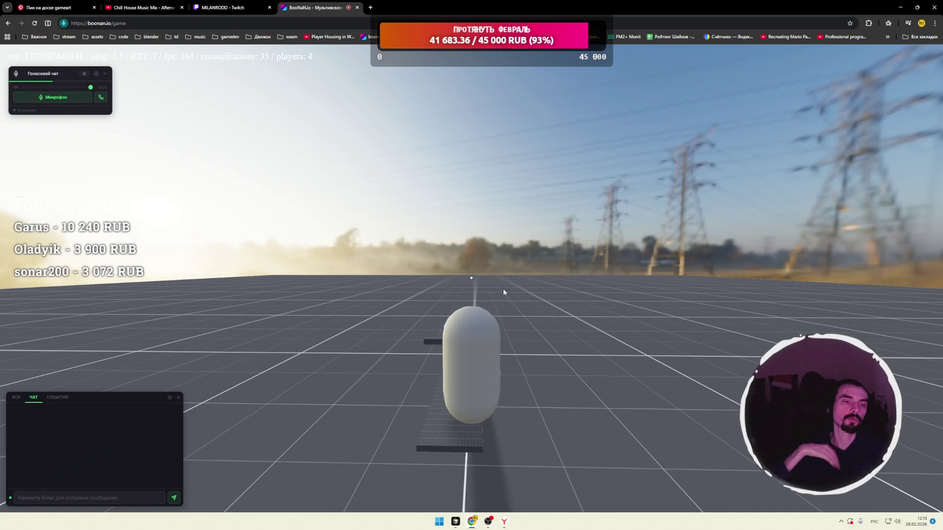
Walk the player capsule forward on the ramp, then open Twitch in a new tab.
key("w")
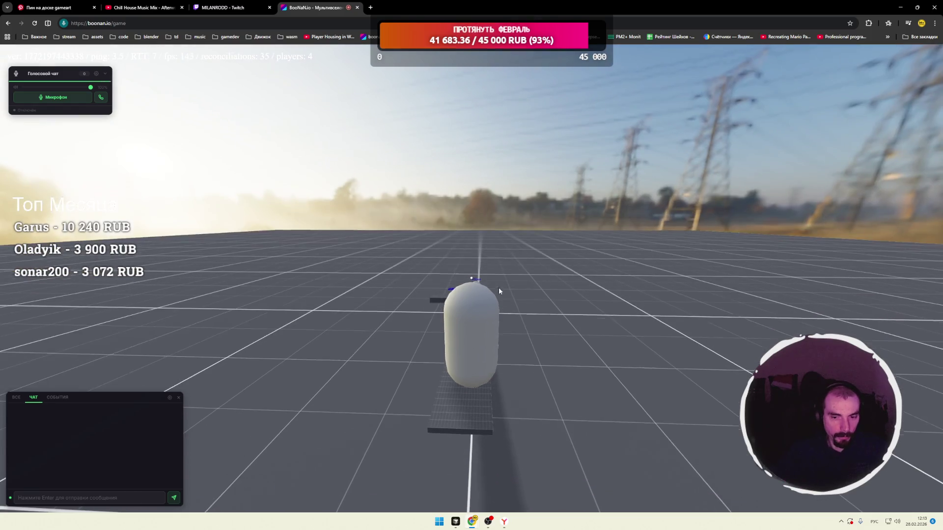
left_click(499, 287)
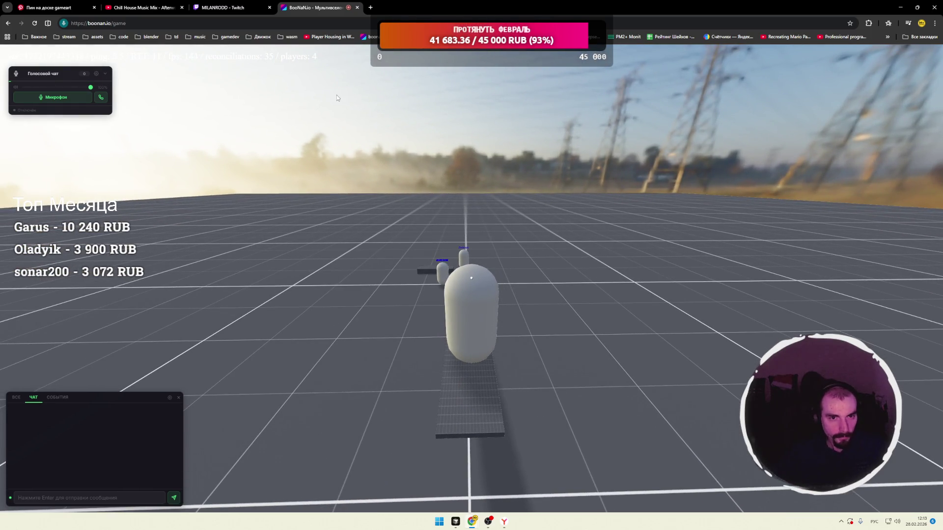
left_click(369, 8)
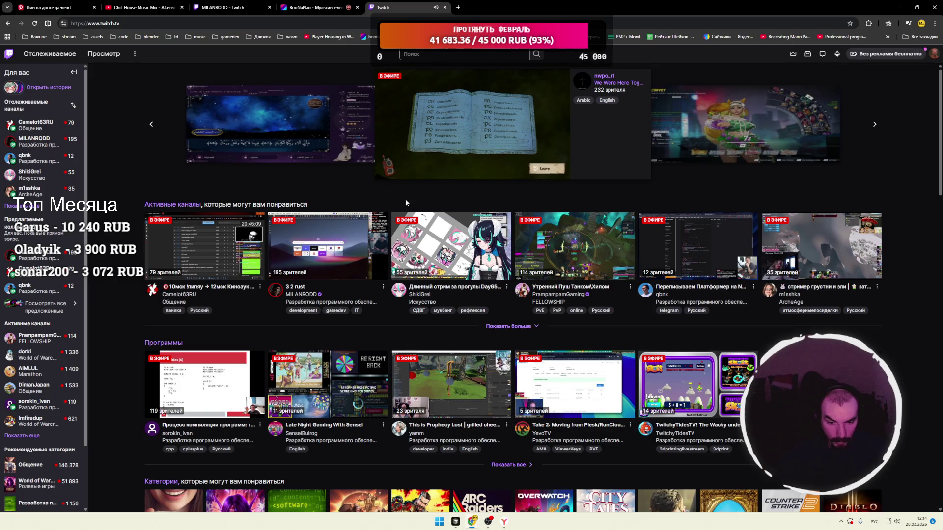
Browse Twitch categories, open an ARC Raiders live stream, and return to the boonan.io tab.
left_click(116, 57)
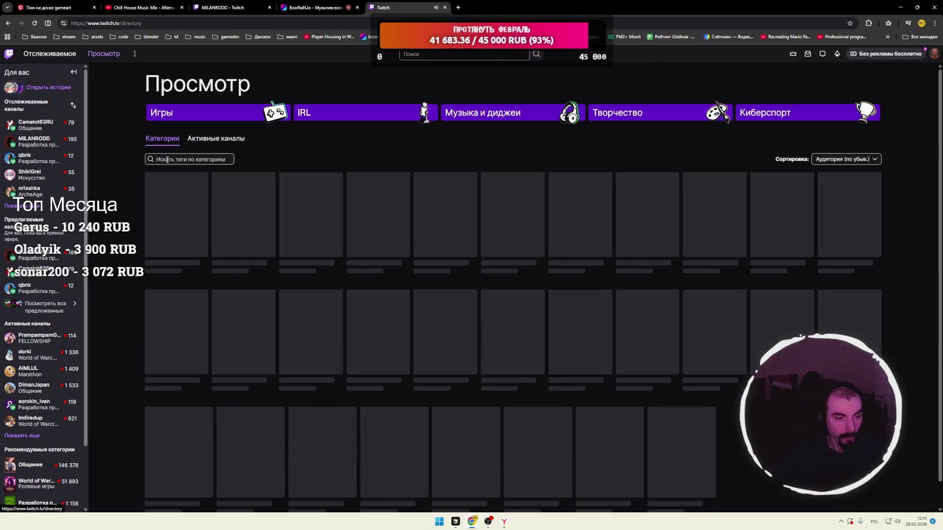
scroll(127, 189, "down", 2)
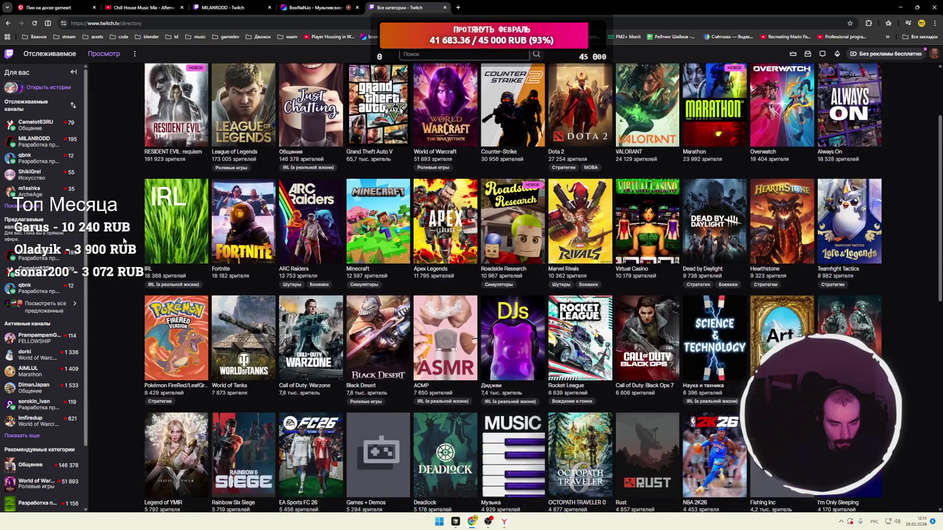
scroll(123, 240, "up", 1)
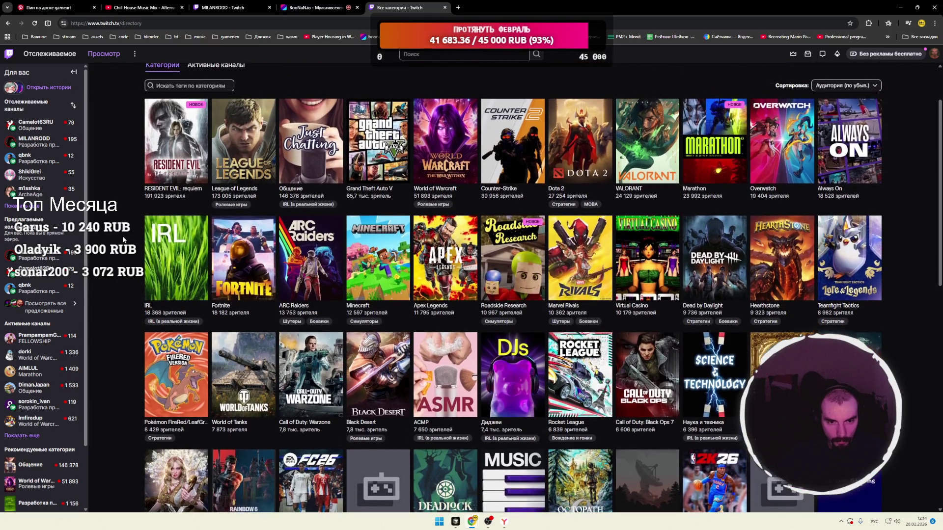
left_click(311, 266)
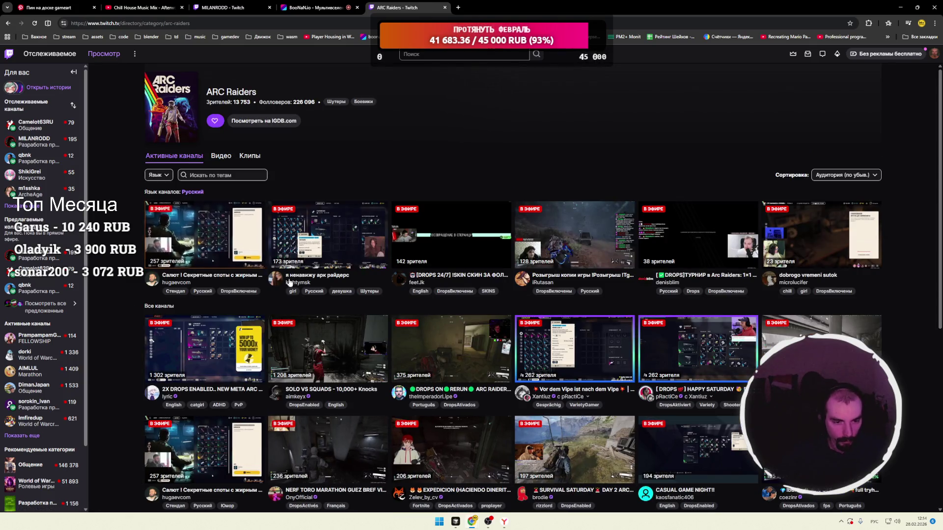
left_click(325, 351)
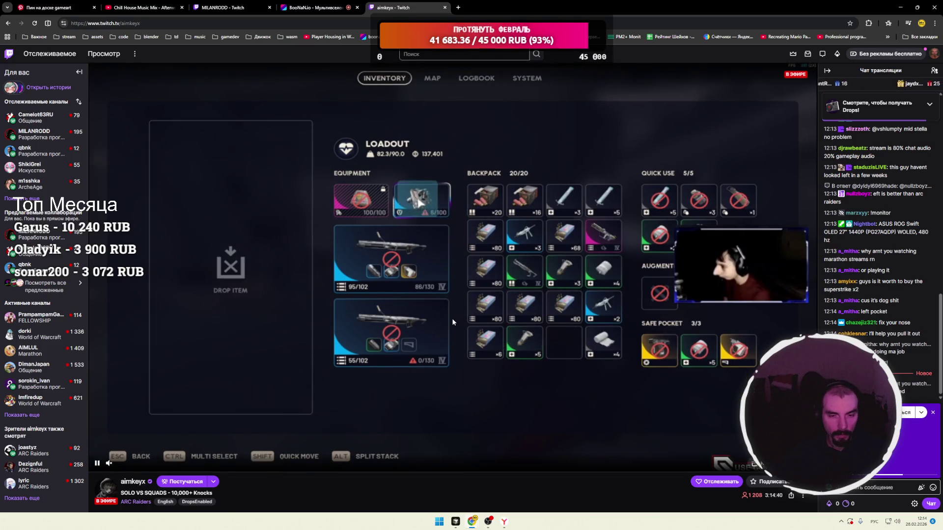
left_click(316, 8)
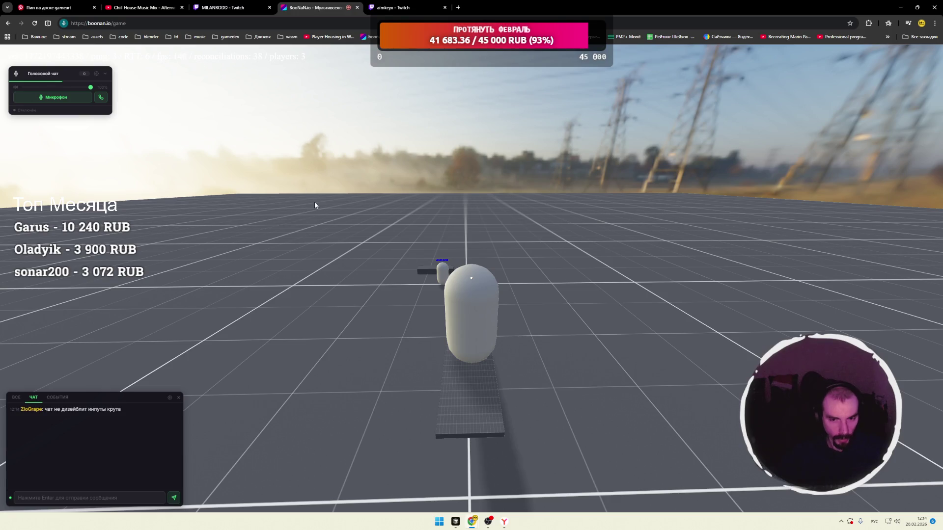
Glance at the ARC Raiders stream, then turn the game camera to face the stair ramp.
left_click(379, 13)
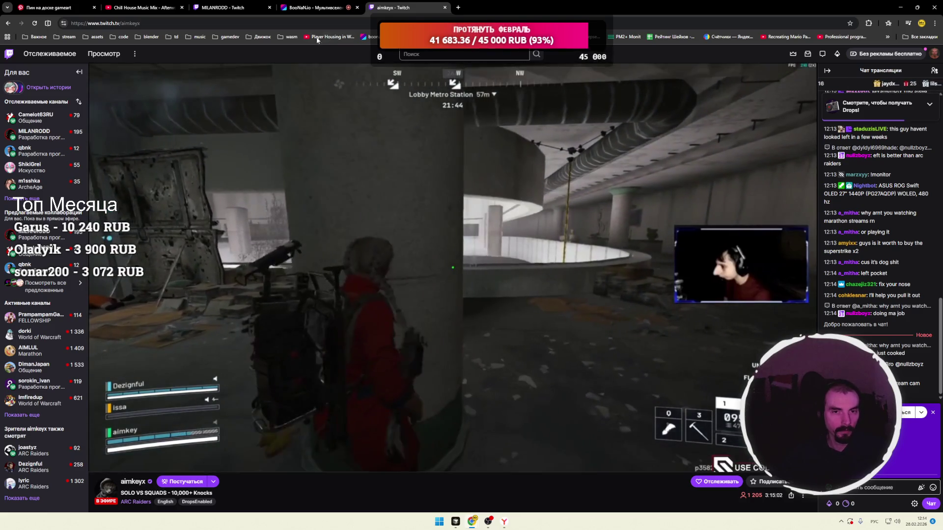
left_click(322, 12)
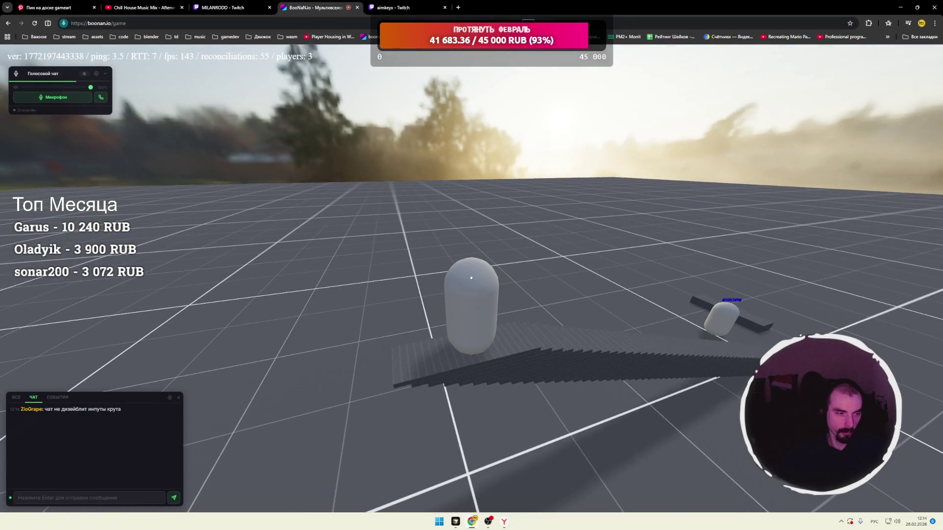
left_click_drag(442, 279, 536, 282)
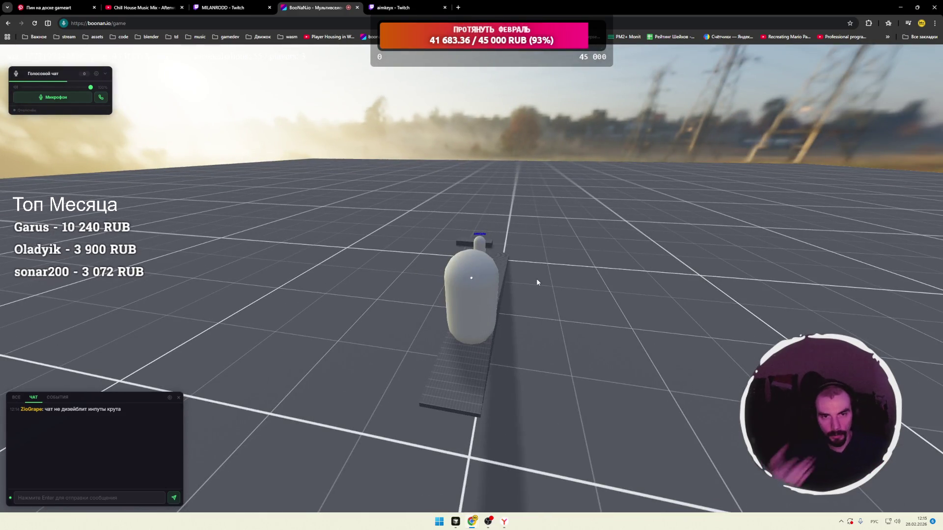
mouse_move(536, 278)
left_mouse_down()
mouse_move(535, 268)
mouse_move(466, 282)
mouse_move(500, 280)
mouse_move(427, 281)
mouse_move(480, 271)
left_mouse_up()
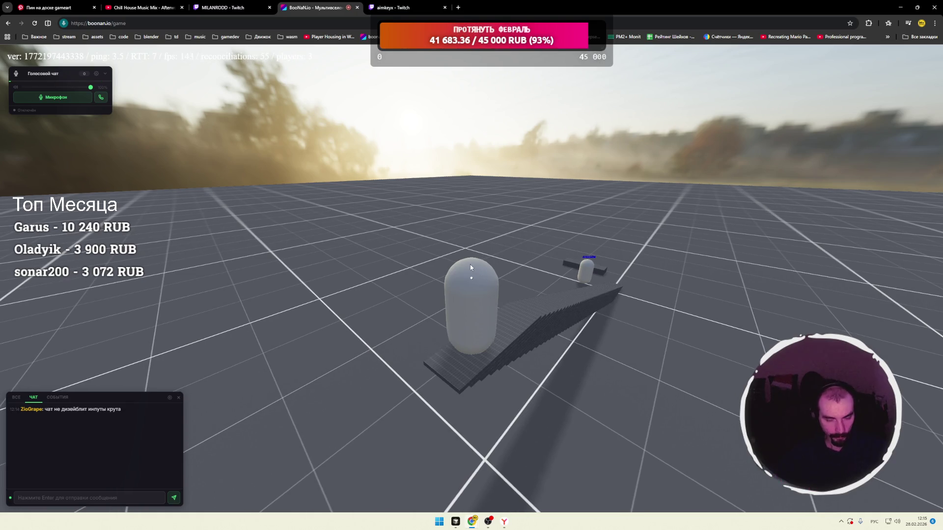
Orbit the camera while climbing the stairs among other players, then switch to the MILANRODD stream.
left_click_drag(470, 266, 467, 266)
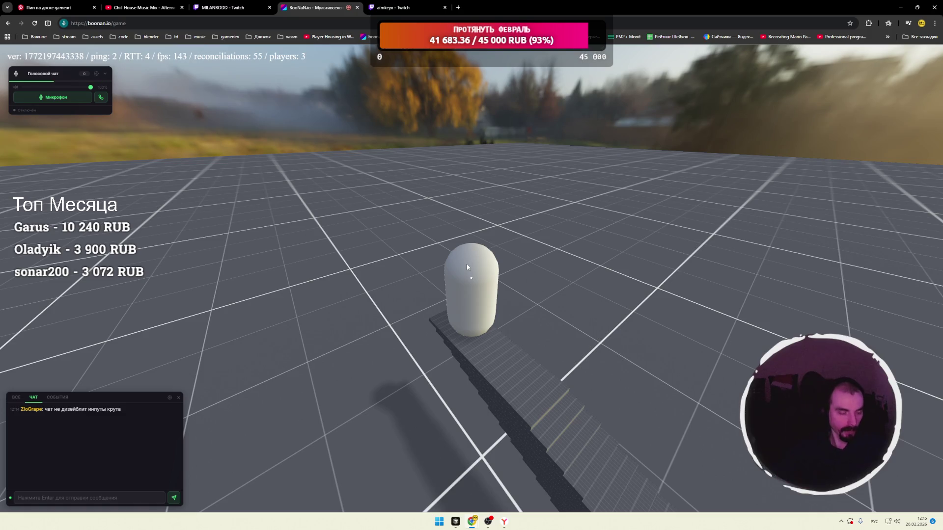
left_click_drag(467, 267, 523, 248)
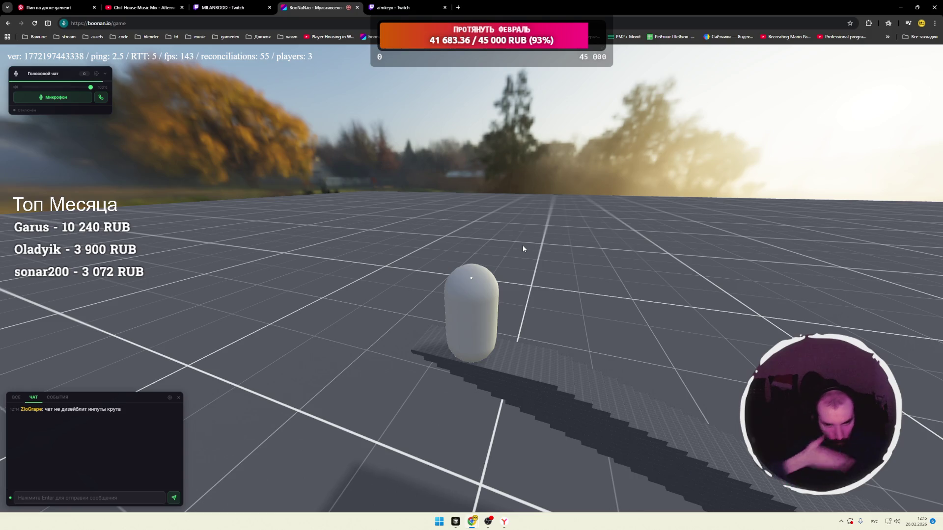
left_click_drag(522, 245, 499, 262)
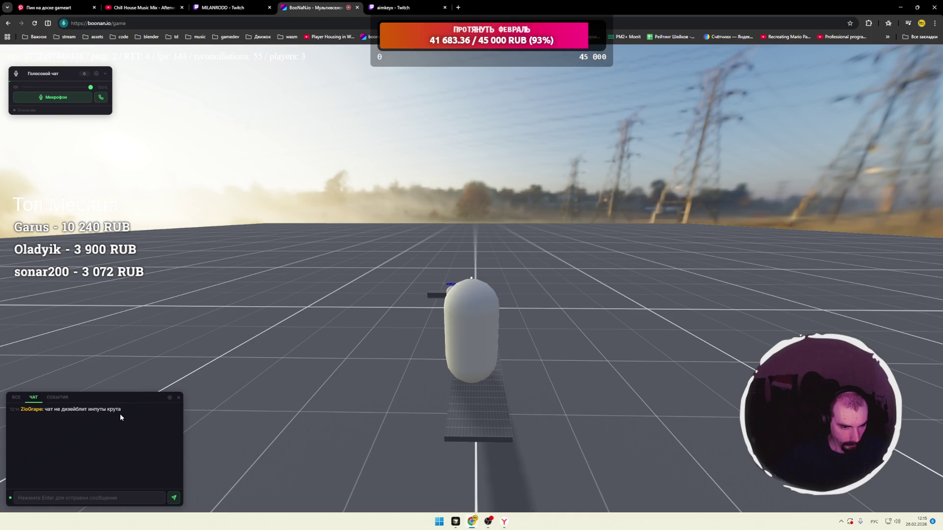
mouse_move(420, 337)
left_mouse_down()
mouse_move(505, 298)
mouse_move(511, 283)
mouse_move(491, 334)
mouse_move(471, 319)
mouse_move(457, 285)
mouse_move(506, 279)
mouse_move(388, 287)
mouse_move(523, 275)
mouse_move(471, 278)
mouse_move(483, 295)
mouse_move(471, 278)
left_mouse_up()
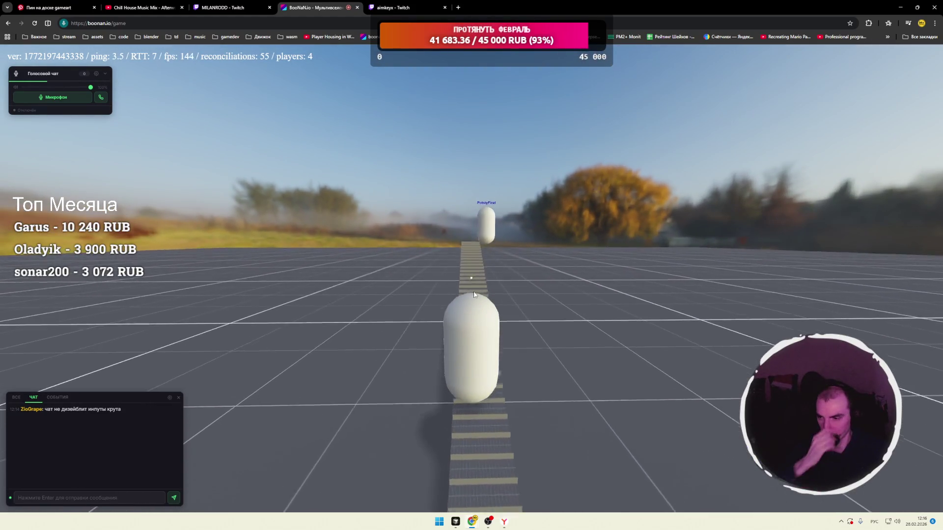
mouse_move(470, 288)
left_mouse_down()
mouse_move(470, 278)
mouse_move(472, 291)
left_mouse_up()
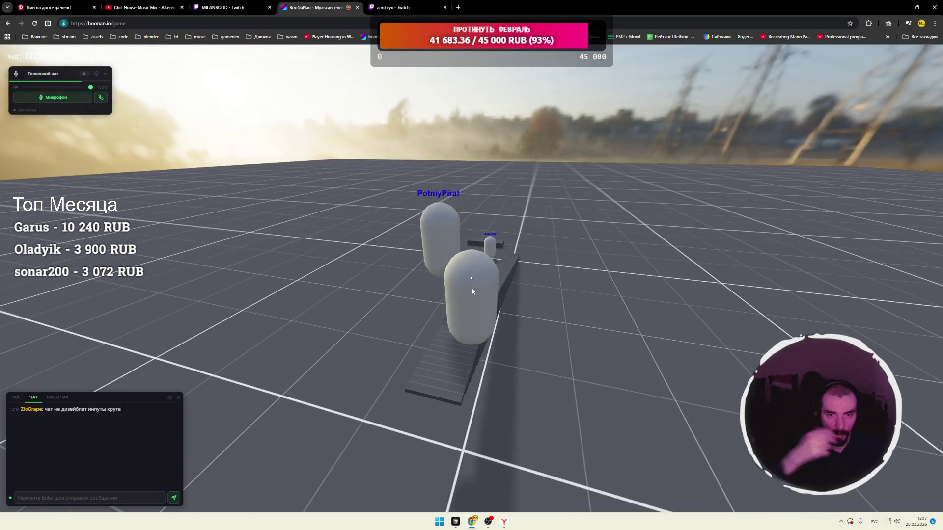
mouse_move(473, 292)
left_mouse_down()
mouse_move(470, 277)
mouse_move(484, 272)
left_mouse_up()
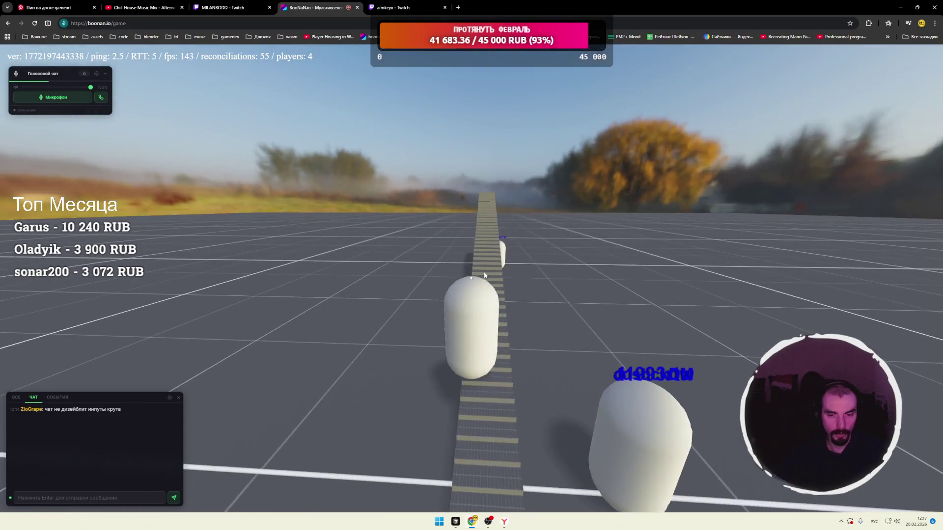
left_click(223, 7)
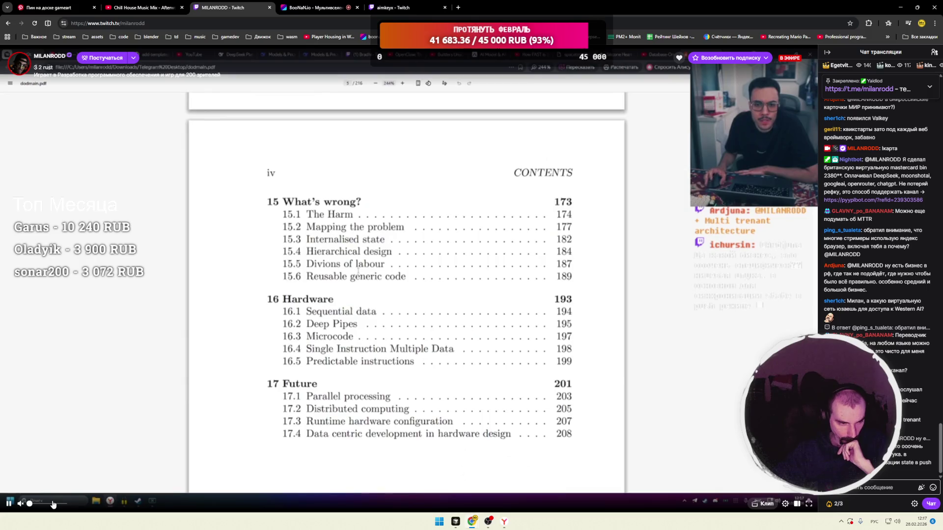
Lower the stream volume to 34 % and load Yandex Metrika counters in a new tab.
left_click(42, 506)
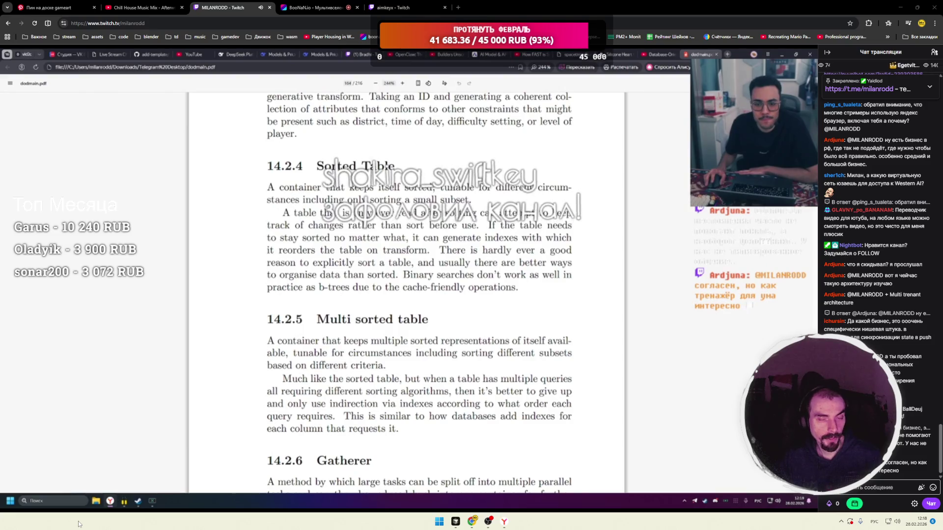
mouse_move(403, 104)
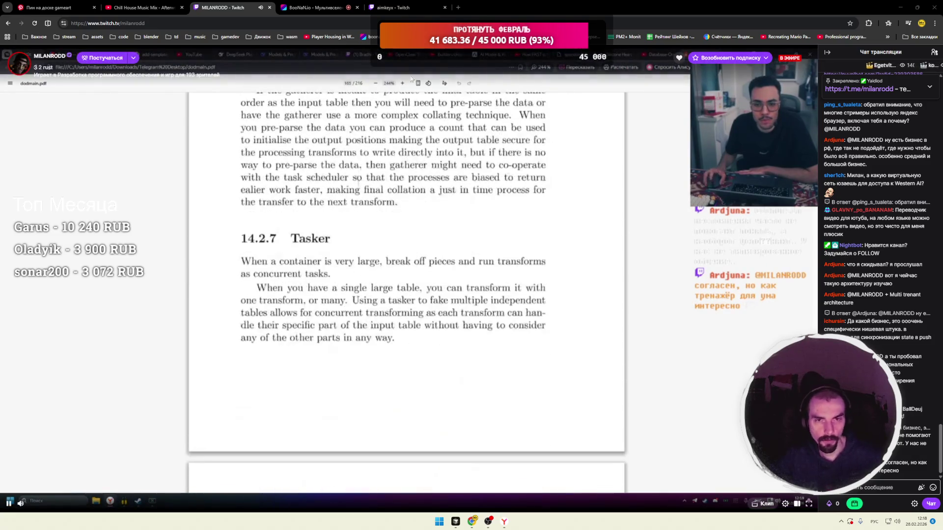
left_click(457, 8)
left_click(729, 36)
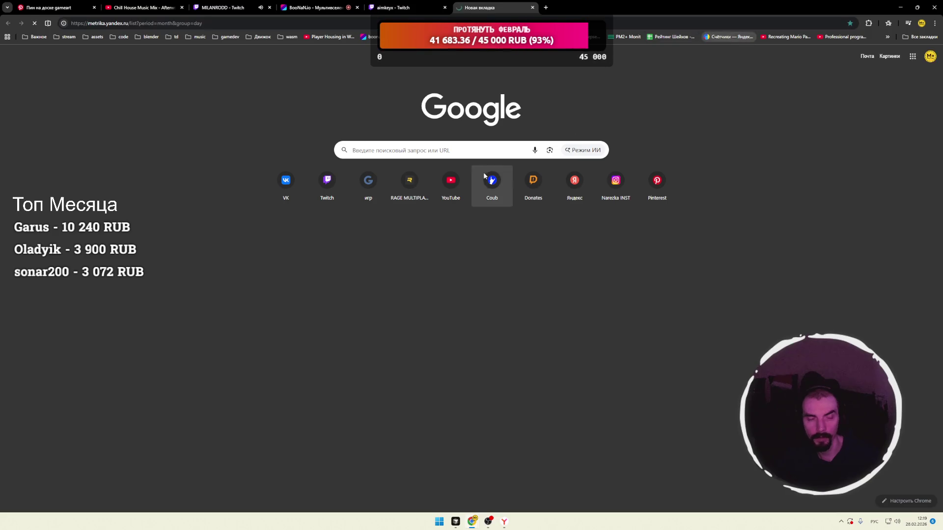
Close the ARC Raiders stream tab and return to the Metrika counters list showing boonan.io.
mouse_move(255, 134)
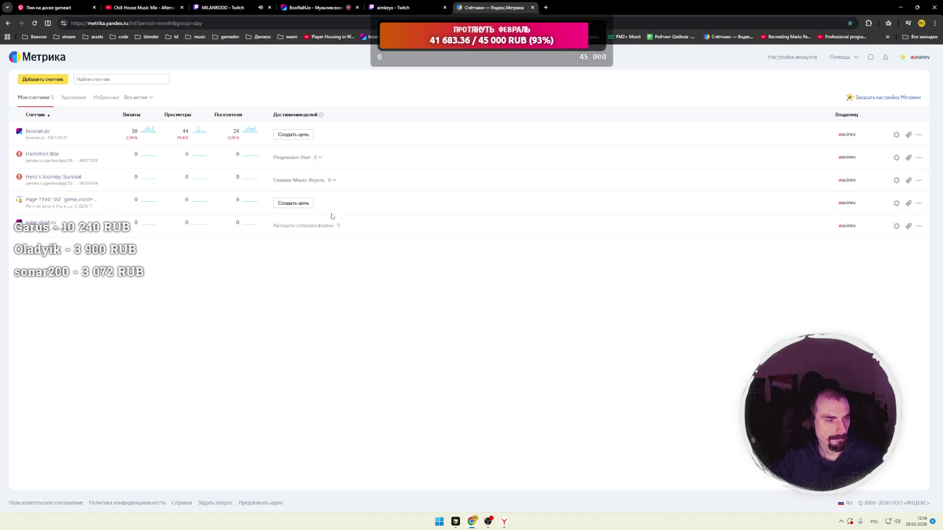
left_click(408, 8)
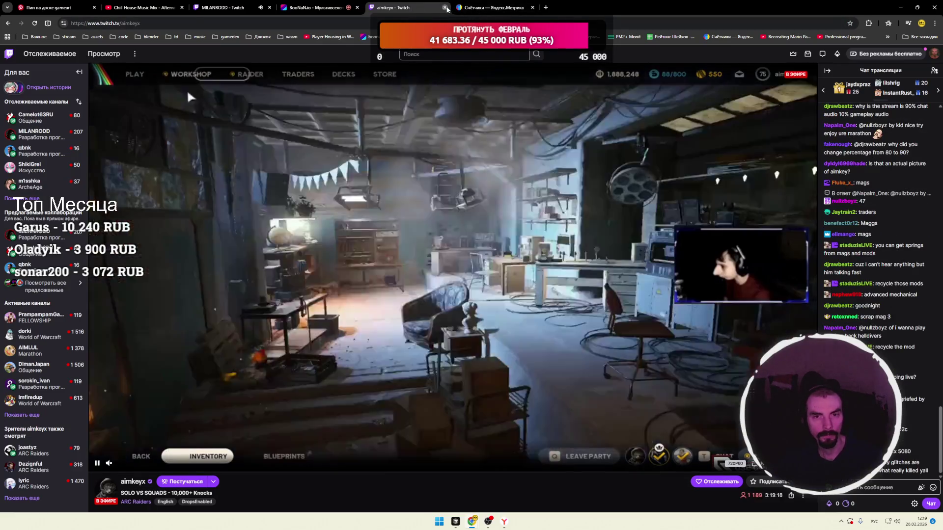
key("ctrl+w")
left_click(223, 8)
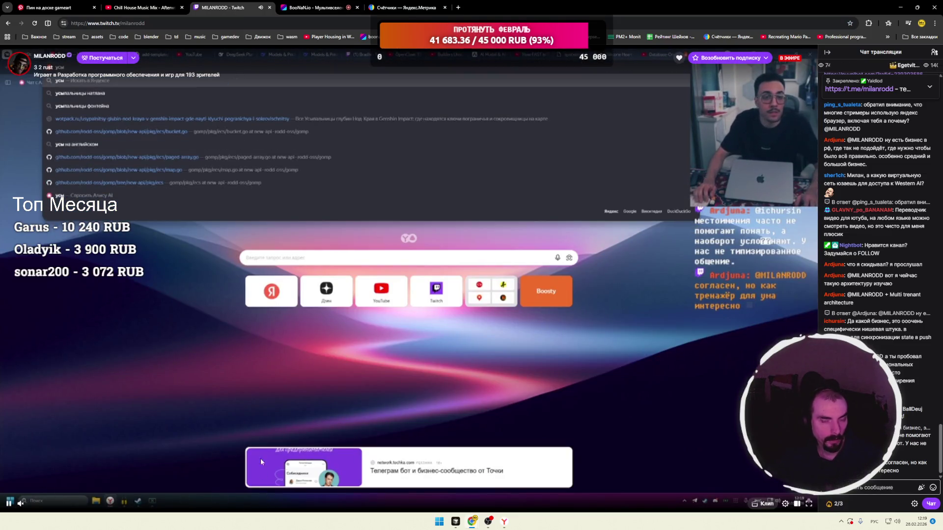
left_click(385, 13)
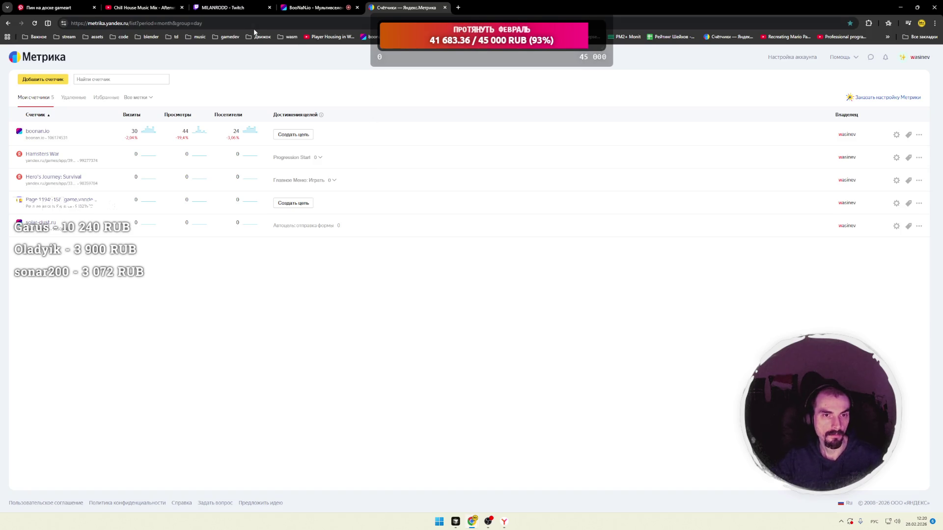
Switch to the MILANRODD Twitch tab showing the database article.
left_click(245, 7)
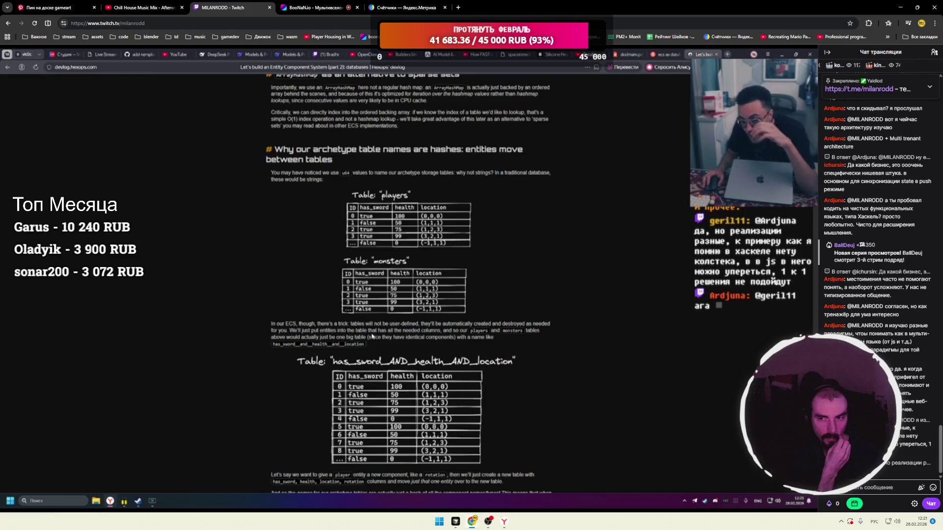
Follow the stream's Entity Component System article with the player controls showing.
mouse_move(42, 506)
left_click_drag(43, 506, 63, 505)
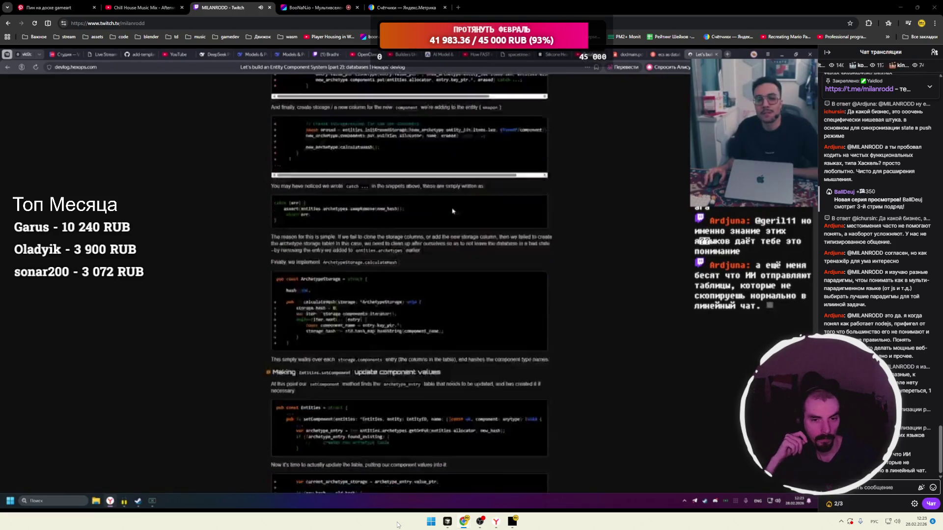
mouse_move(25, 505)
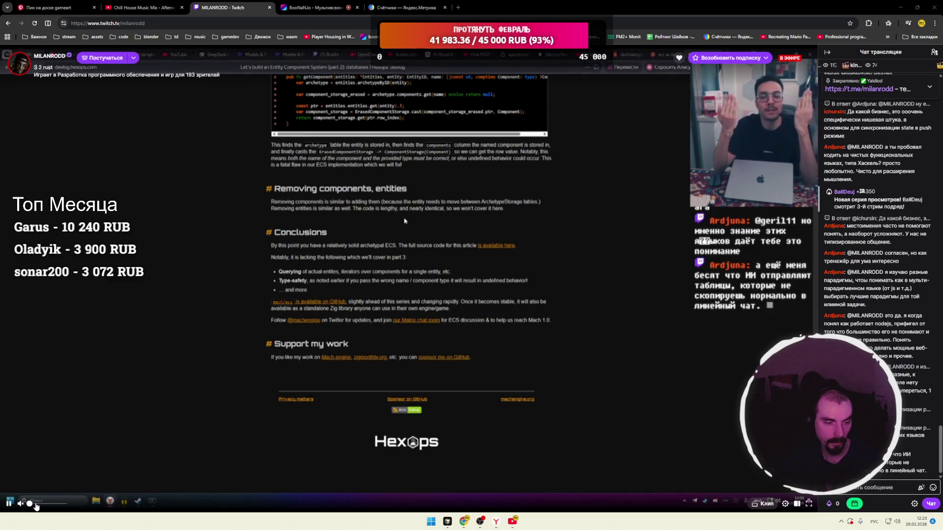
Drag the Twitch volume slider up to 100 %.
left_click_drag(36, 506, 63, 506)
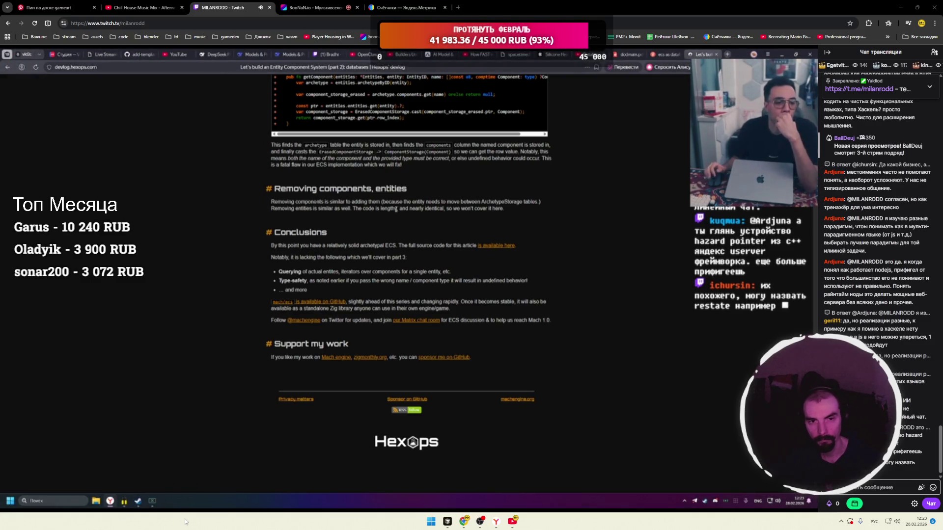
Close the Metrika tab and the Twitch stream tab, leaving boonan.io in front.
left_click(412, 9)
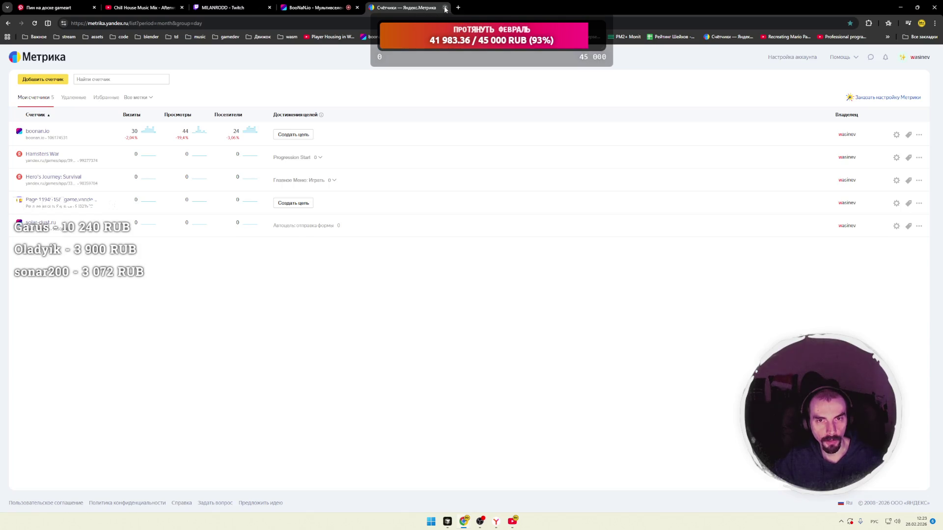
left_click(445, 8)
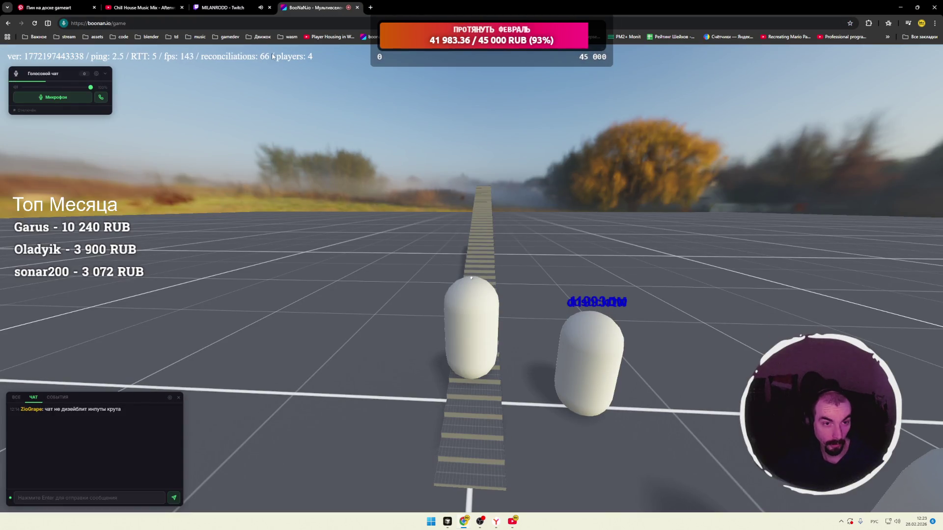
key("ctrl+shift+Tab")
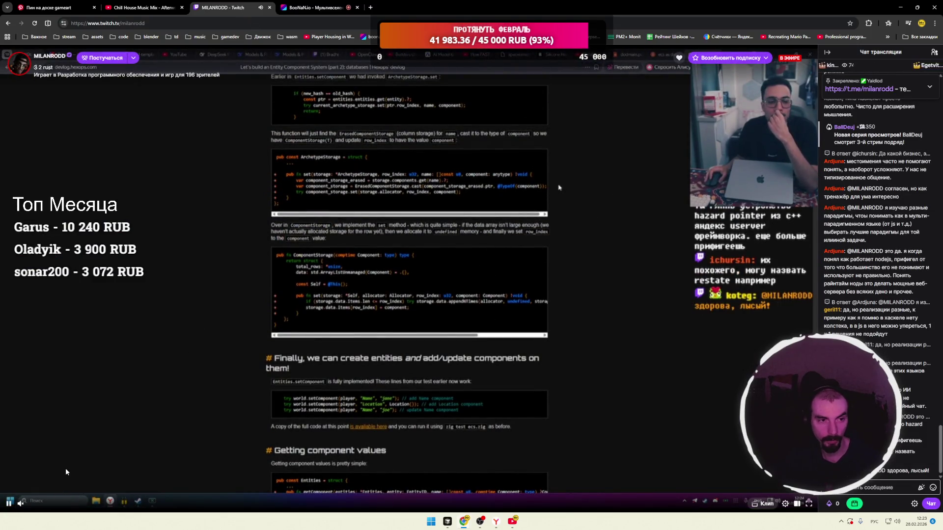
left_click(485, 524)
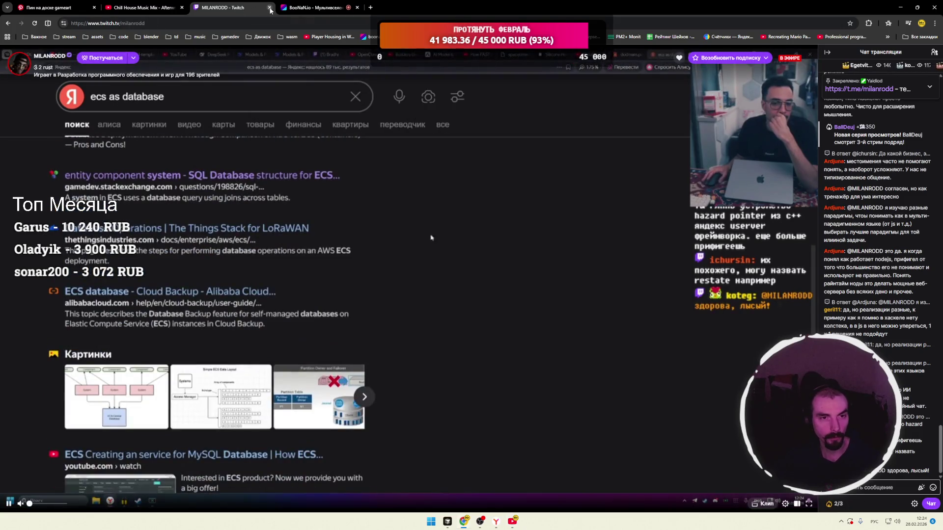
middle_click(242, 8)
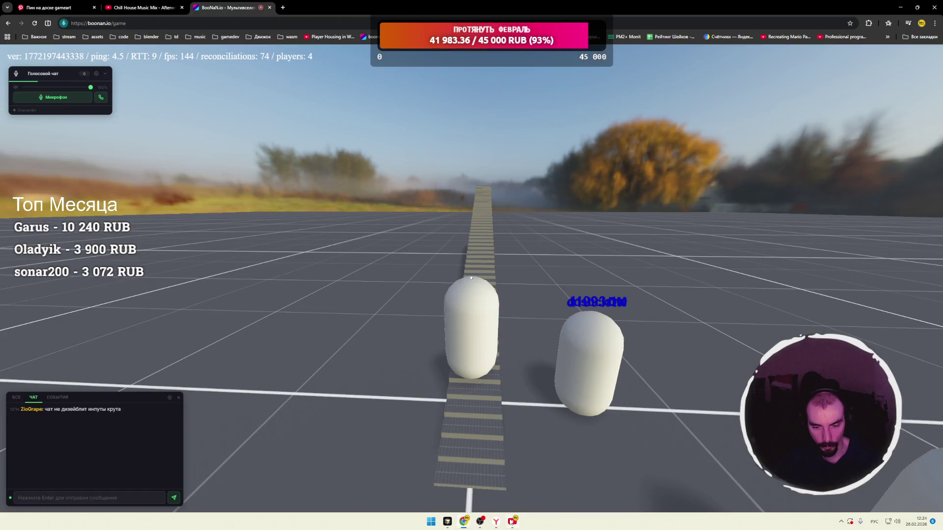
Maximize the paused AI-training video's window, open its playback speed menu, then return to Cursor.
left_click(511, 522)
left_click(692, 76)
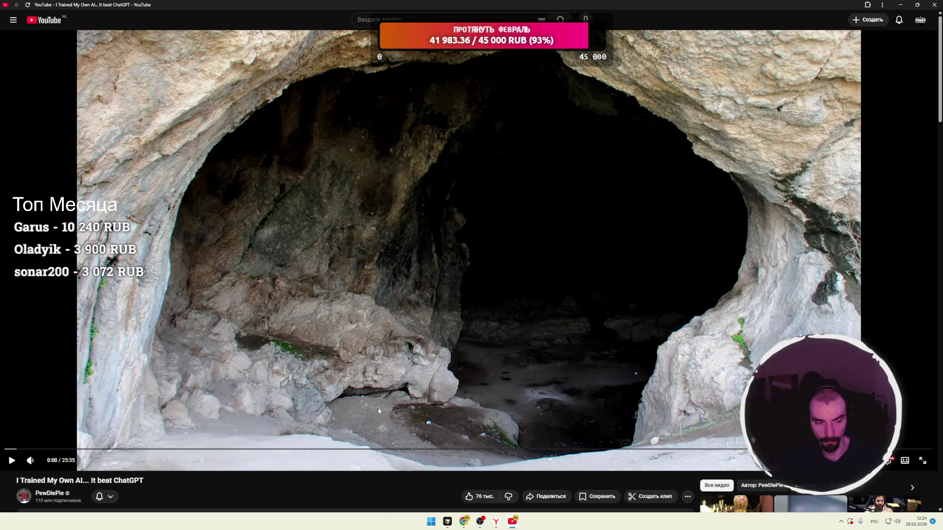
left_click(889, 460)
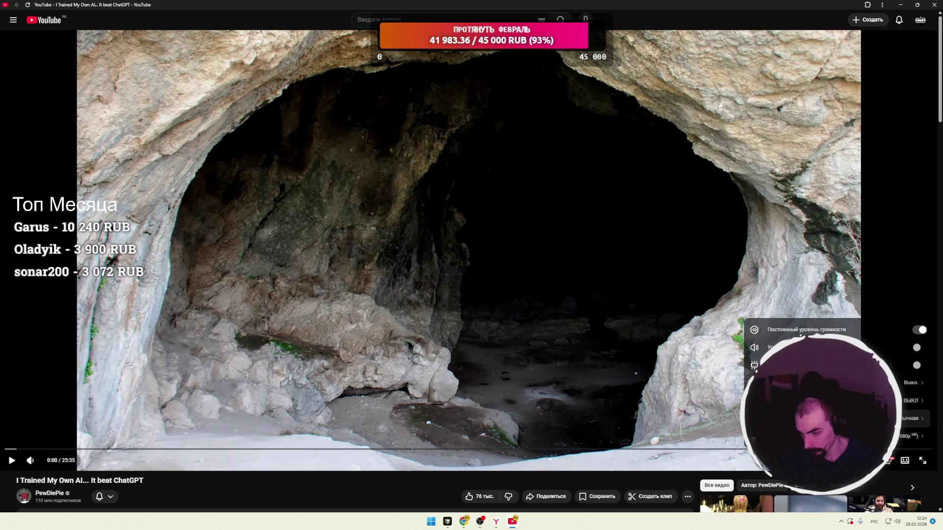
left_click(912, 419)
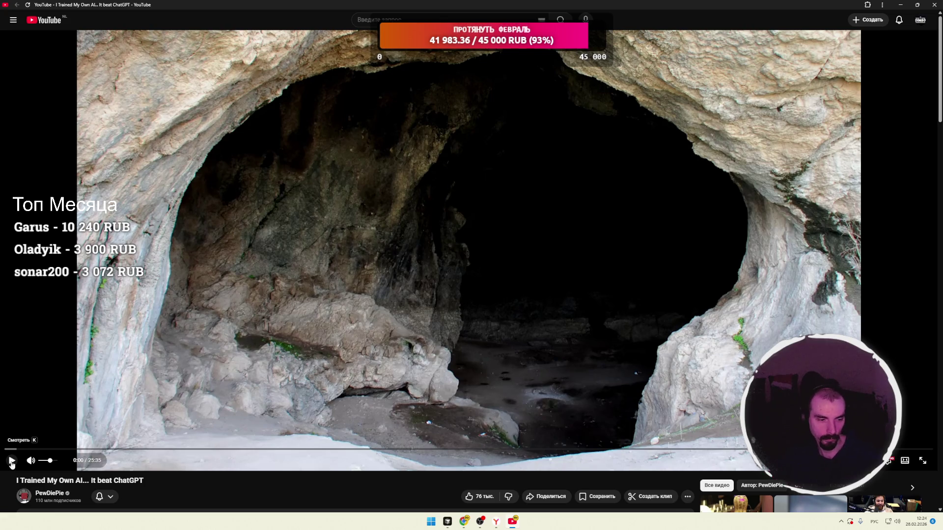
left_click(448, 519)
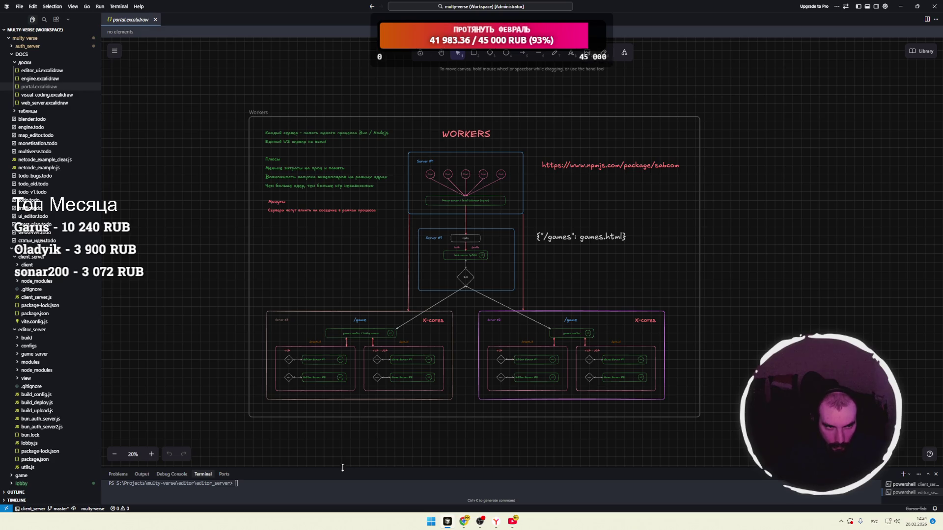
Close the portal.excalidraw board and make the terminal panel taller.
left_click(156, 20)
mouse_move(376, 468)
left_mouse_down()
mouse_move(381, 443)
mouse_move(589, 322)
left_mouse_up()
left_click(909, 347)
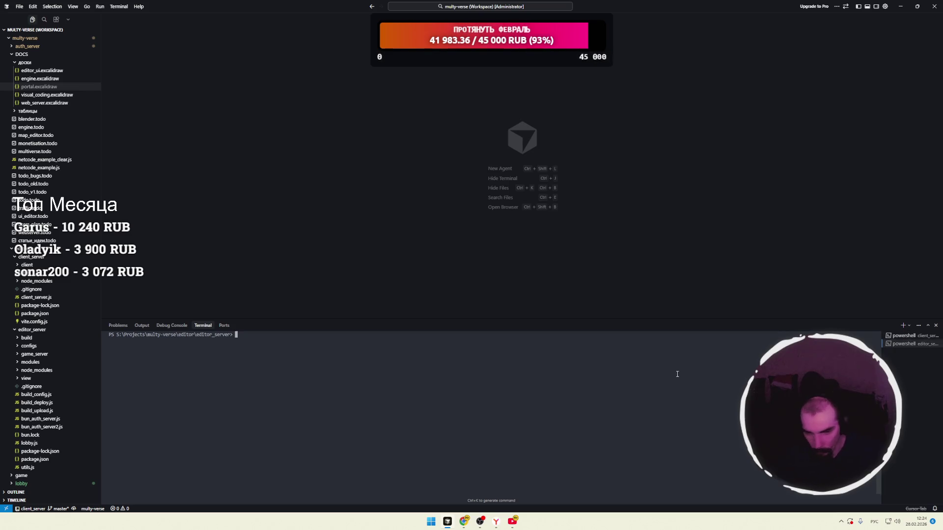
In the cleared client_server terminal, recall and run npm run dev.
key("alt+shift")
type("npm run dev")
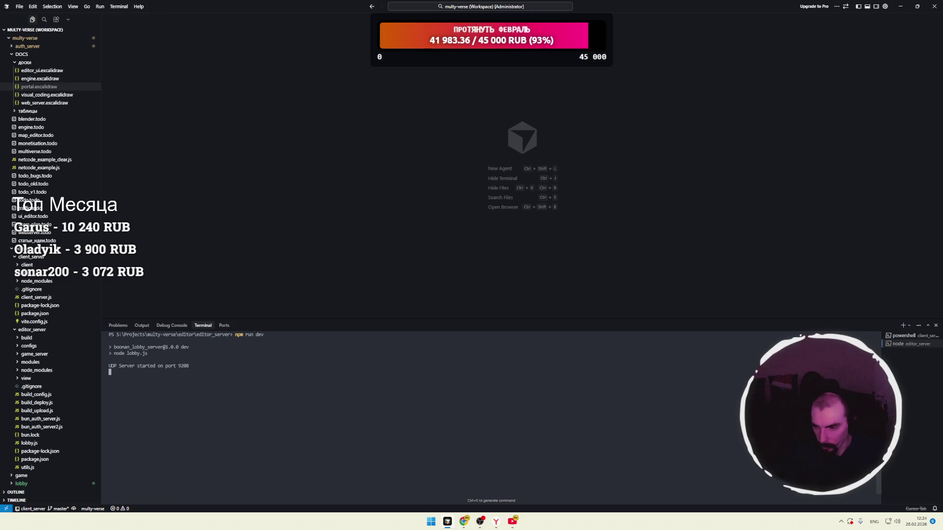
key("ctrl+Page_Up")
key("ctrl+l")
key("Up")
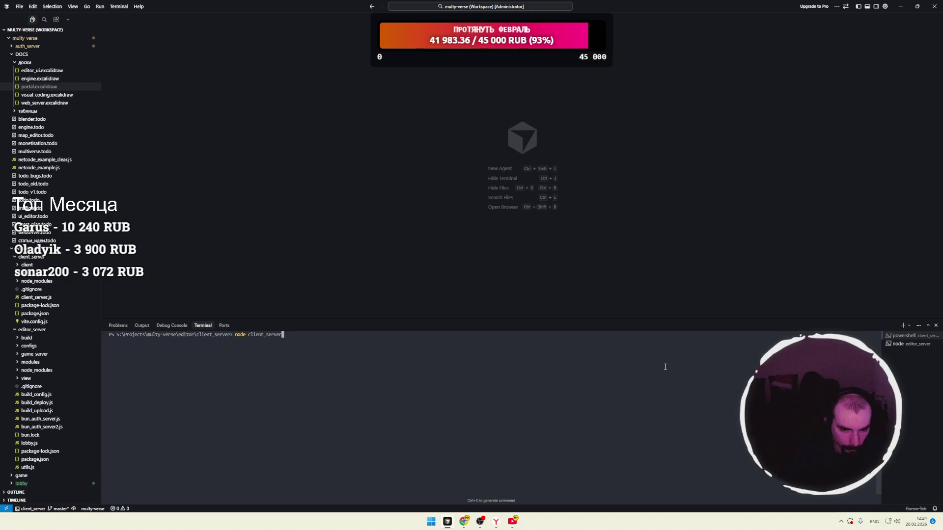
key("Up")
key("Up")
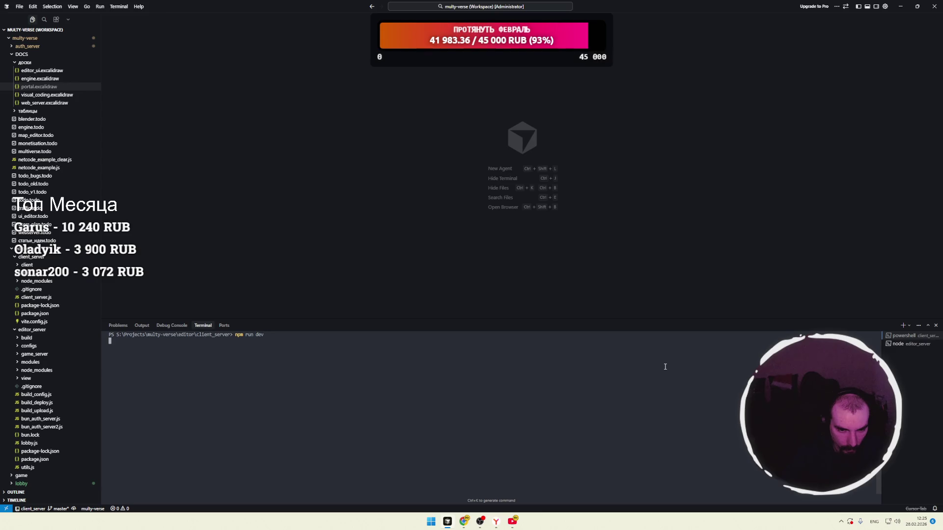
key("alt+Tab")
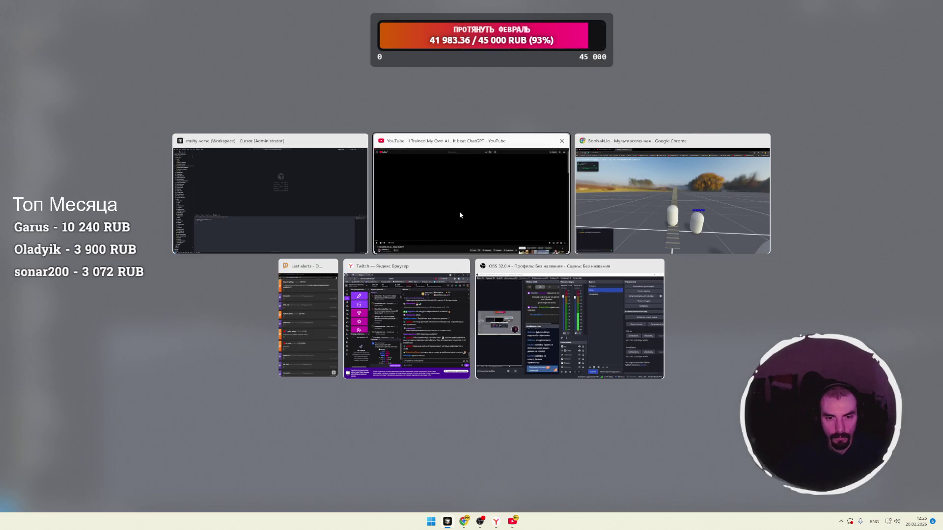
Replace the live game tab with the local build at localhost:5173 in editor mode.
left_click(585, 182)
left_click(282, 7)
left_click(269, 8)
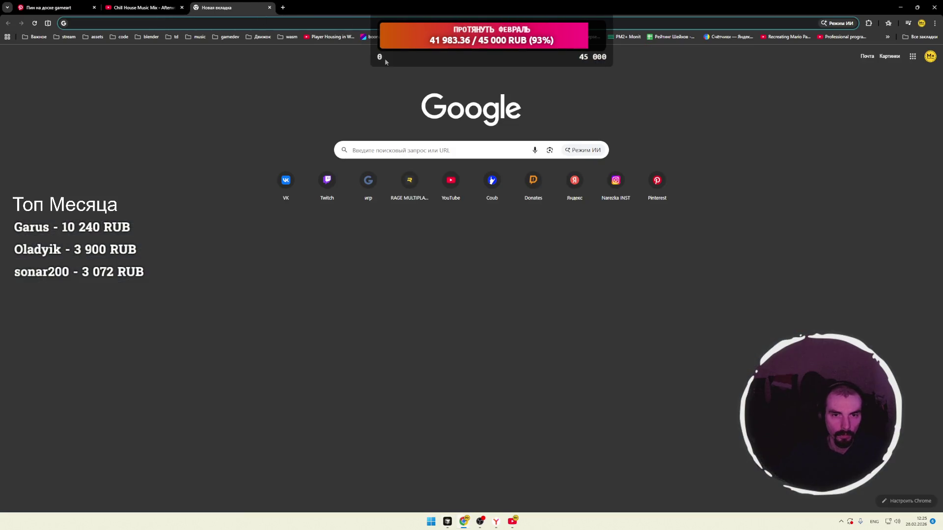
left_click(369, 36)
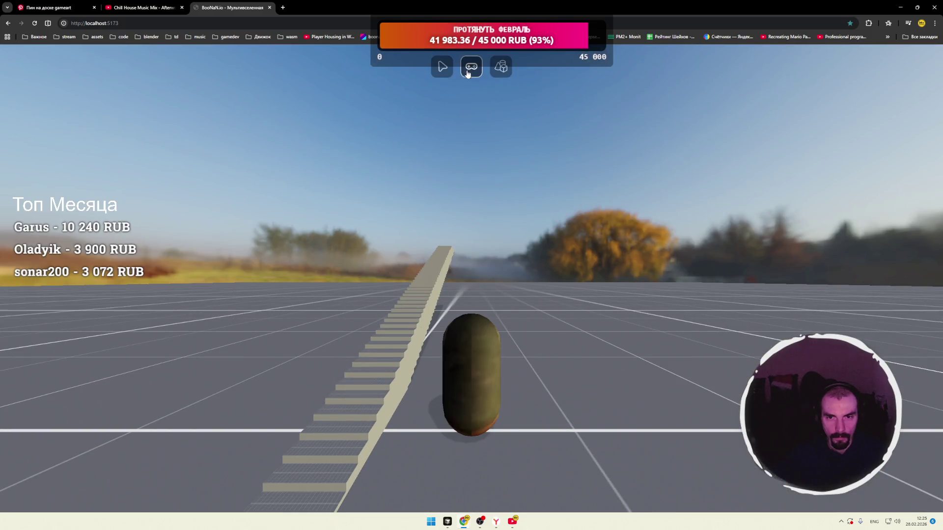
left_click(442, 67)
Place a white Box from the asset library at the top end of the stairs.
left_click_drag(588, 167, 506, 220)
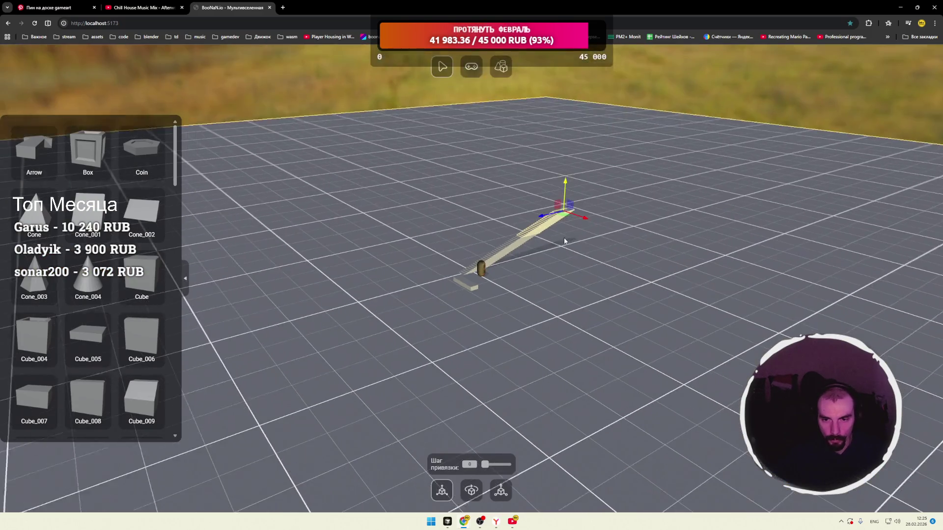
left_click(530, 100)
mouse_move(464, 246)
left_mouse_down()
mouse_move(347, 227)
mouse_move(441, 242)
mouse_move(404, 248)
mouse_move(481, 231)
mouse_move(417, 245)
left_mouse_up()
mouse_move(93, 163)
left_mouse_down()
mouse_move(354, 275)
mouse_move(273, 287)
left_mouse_up()
left_click(353, 279)
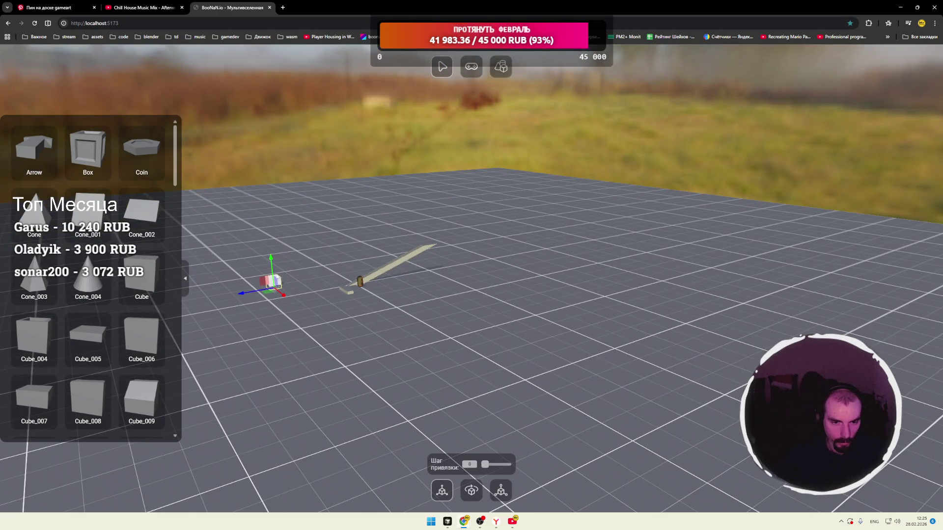
left_click(360, 281)
mouse_move(322, 265)
left_mouse_down()
mouse_move(501, 319)
mouse_move(523, 337)
mouse_move(501, 357)
left_mouse_up()
mouse_move(436, 347)
left_mouse_down()
mouse_move(634, 344)
mouse_move(656, 371)
mouse_move(678, 316)
left_mouse_up()
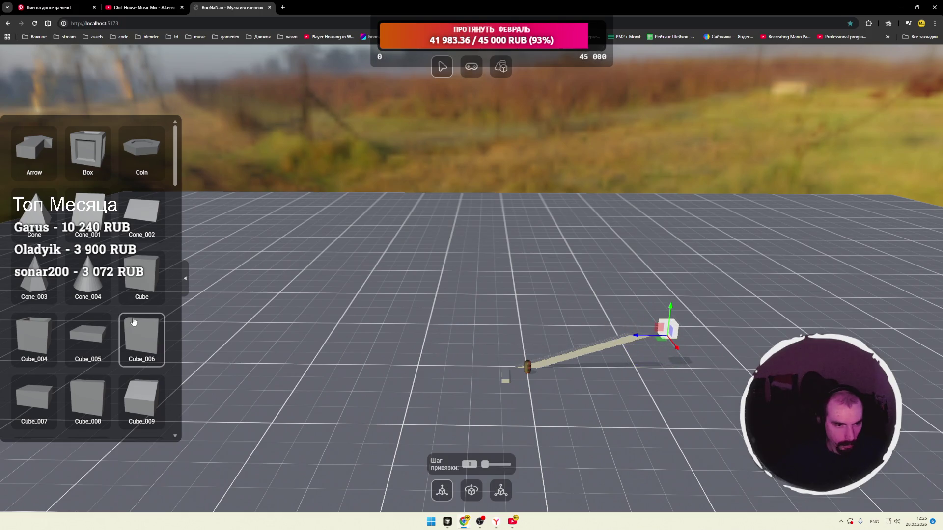
scroll(81, 253, "down", 10)
scroll(81, 252, "up", 1)
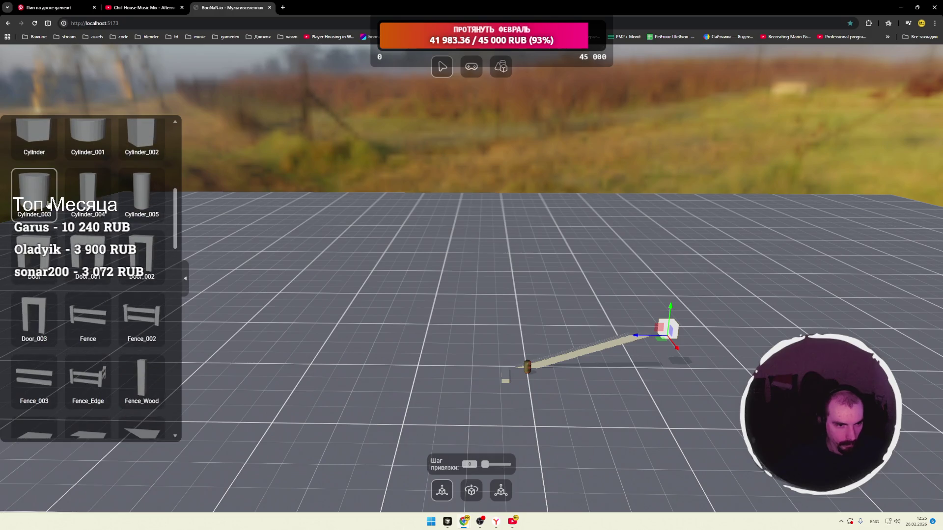
Move a cylinder onto open ground, raise and duplicate it, then test in play mode.
left_click(525, 357)
mouse_move(585, 389)
left_mouse_down()
mouse_move(650, 375)
mouse_move(591, 367)
mouse_move(578, 404)
mouse_move(543, 299)
mouse_move(516, 310)
mouse_move(511, 282)
mouse_move(543, 309)
mouse_move(370, 289)
left_mouse_up()
mouse_move(437, 306)
left_mouse_down()
mouse_move(607, 230)
mouse_move(604, 210)
left_mouse_up()
mouse_move(618, 179)
left_mouse_down()
mouse_move(626, 146)
mouse_move(609, 141)
left_mouse_up()
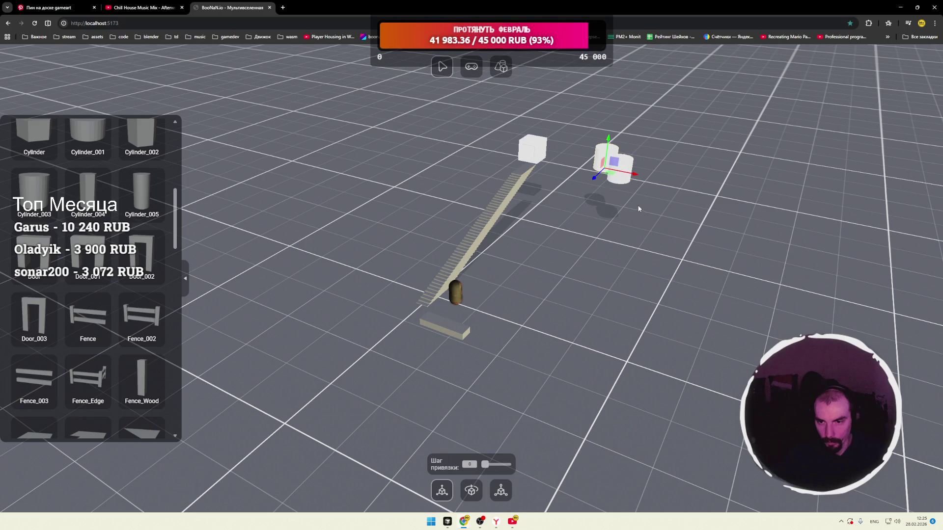
mouse_move(607, 175)
left_mouse_down()
mouse_move(665, 245)
mouse_move(629, 251)
mouse_move(697, 292)
left_mouse_up()
key("ctrl+d")
key("ctrl+d")
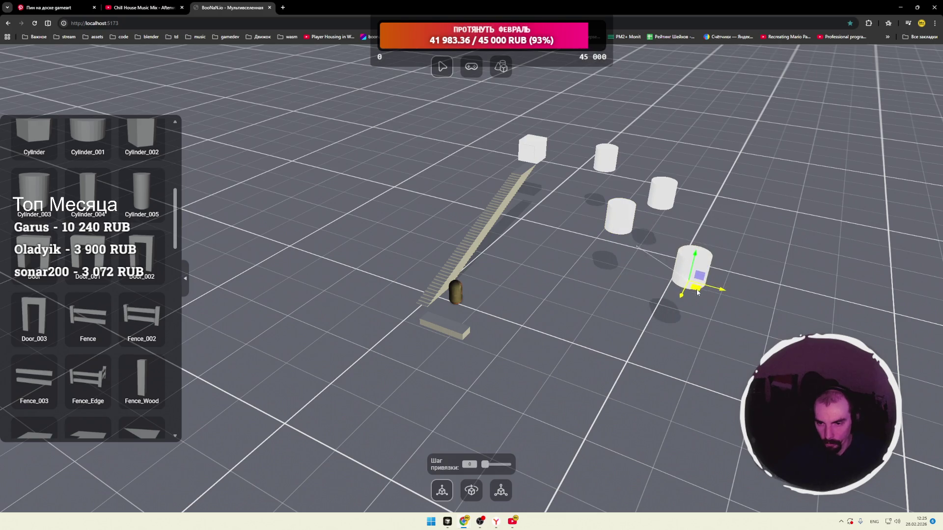
left_click(471, 66)
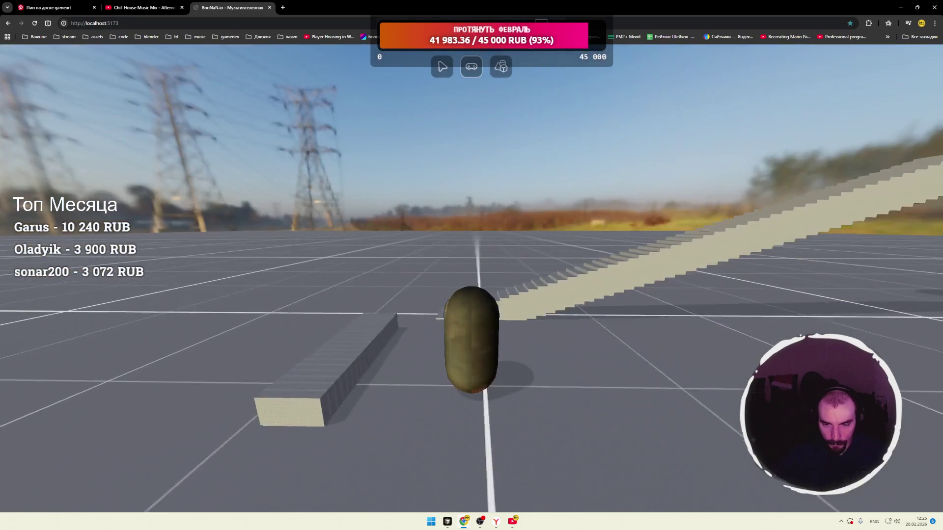
left_click_drag(392, 292, 506, 292)
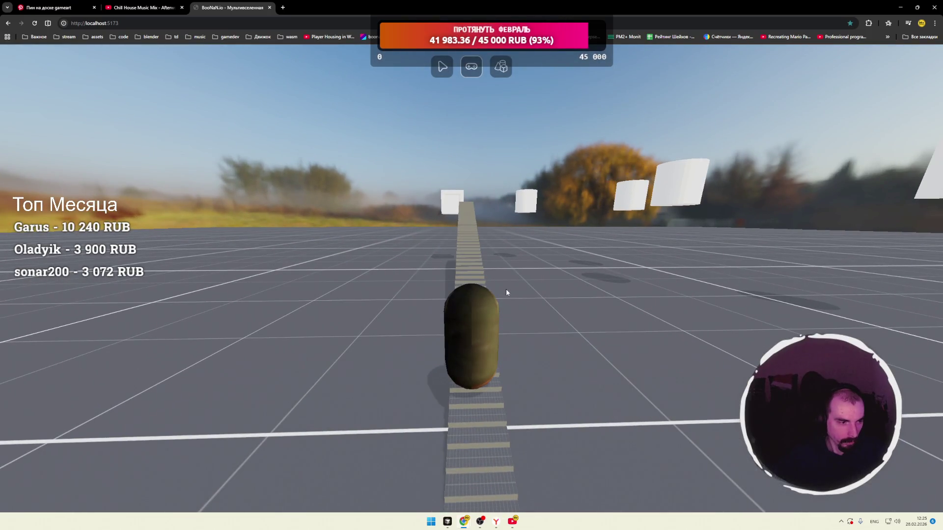
Walk the capsule forward past the white cubes, swing the camera, then return to editing.
key("w")
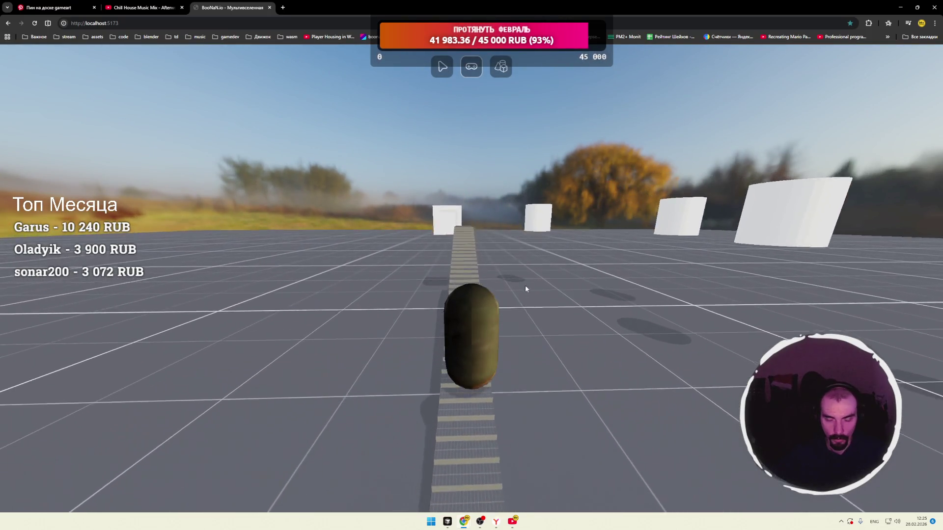
key("w")
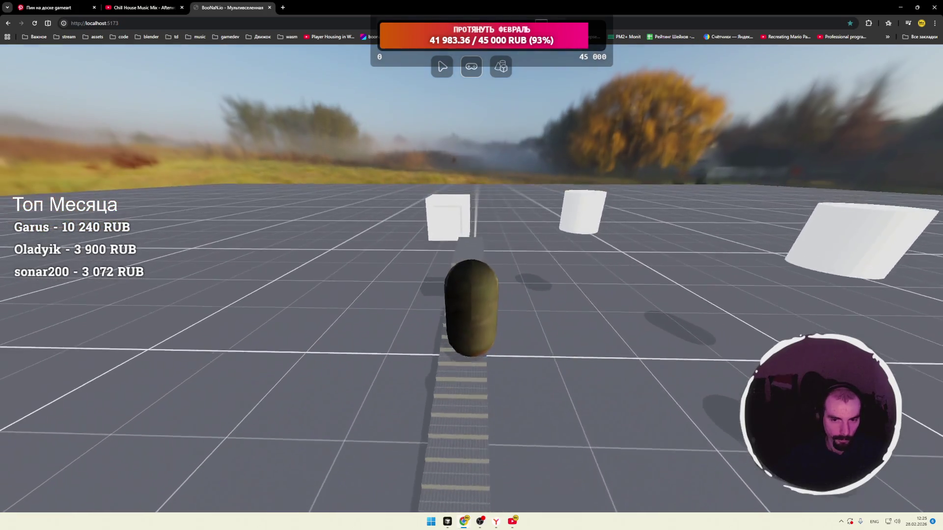
key("w")
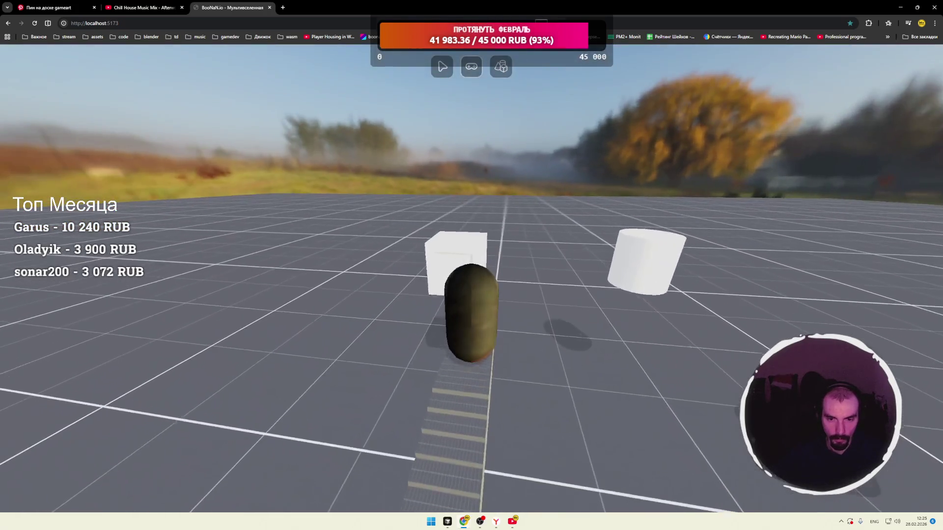
key("w")
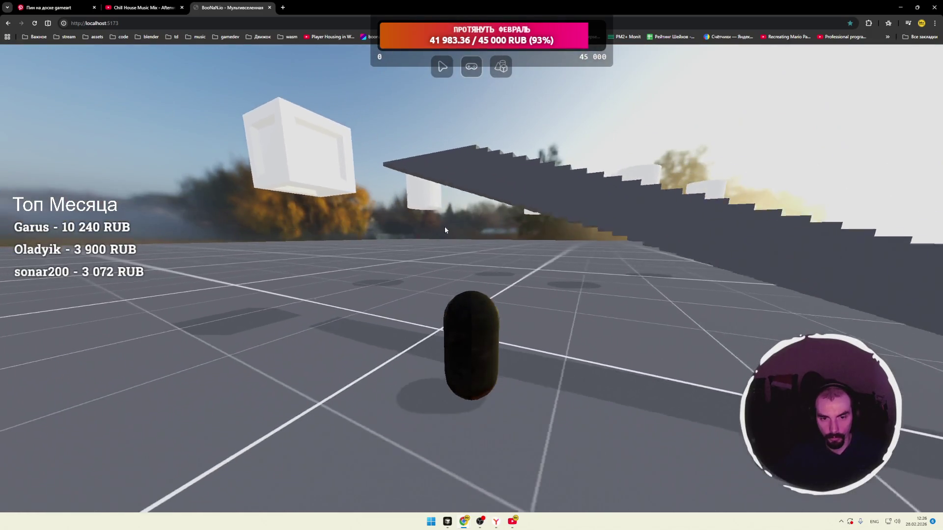
left_click_drag(444, 226, 478, 245)
left_click(442, 66)
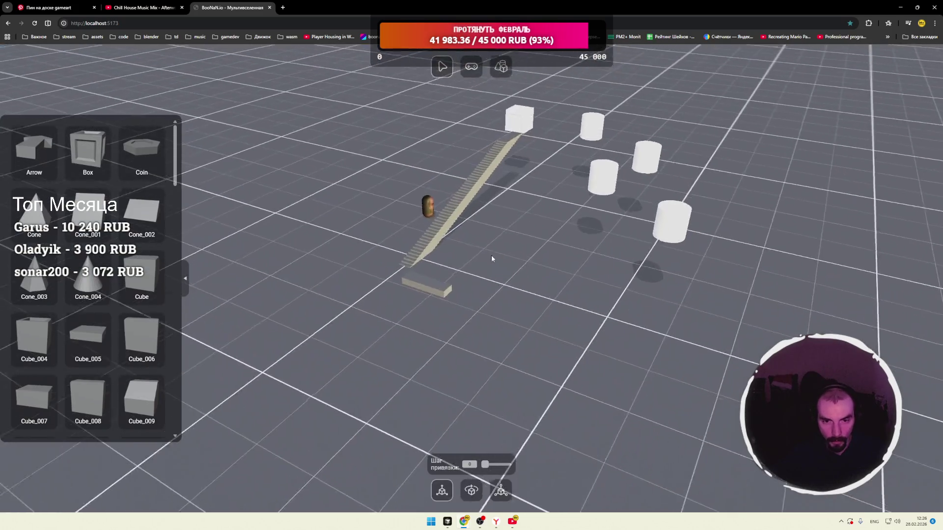
Move the staircase's upper end to a new position with the gizmo, then test with F5.
key("w")
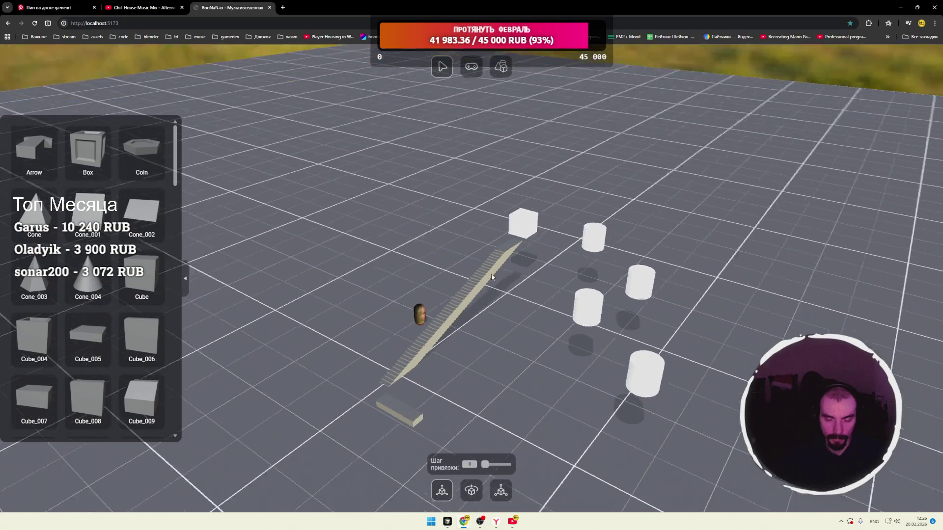
key("w")
left_click(489, 226)
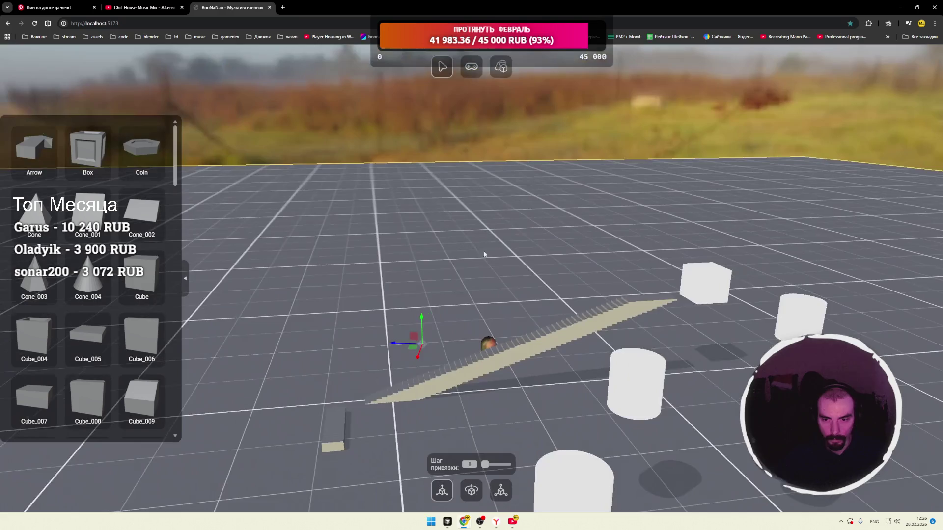
left_click(643, 306)
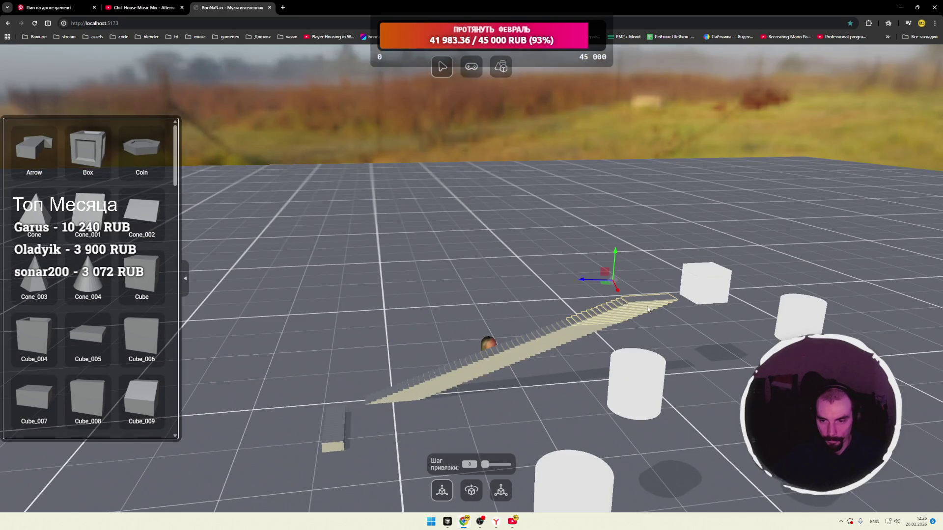
mouse_move(614, 290)
left_mouse_down()
mouse_move(620, 305)
mouse_move(610, 306)
left_mouse_up()
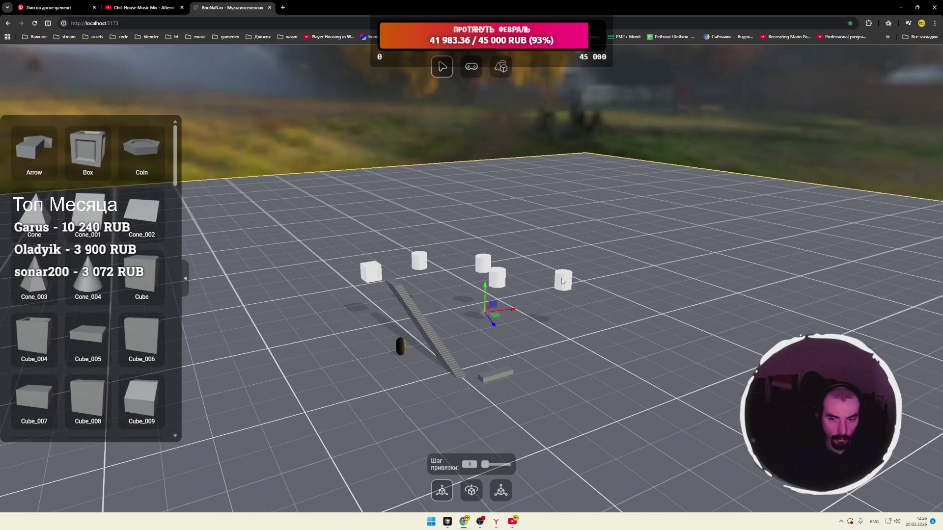
mouse_move(472, 162)
left_mouse_down()
mouse_move(505, 174)
mouse_move(580, 287)
mouse_move(493, 279)
mouse_move(590, 290)
mouse_move(578, 295)
left_mouse_up()
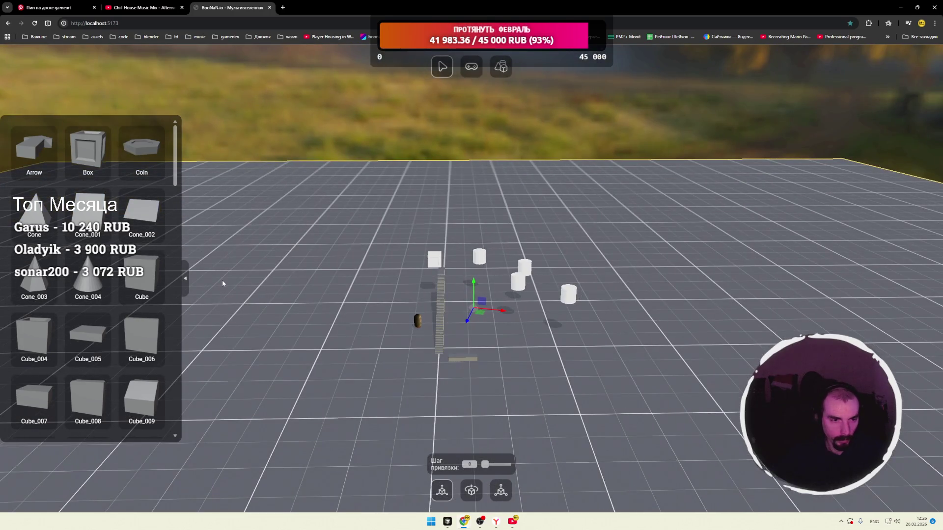
scroll(131, 279, "down", 10)
scroll(128, 286, "down", 3)
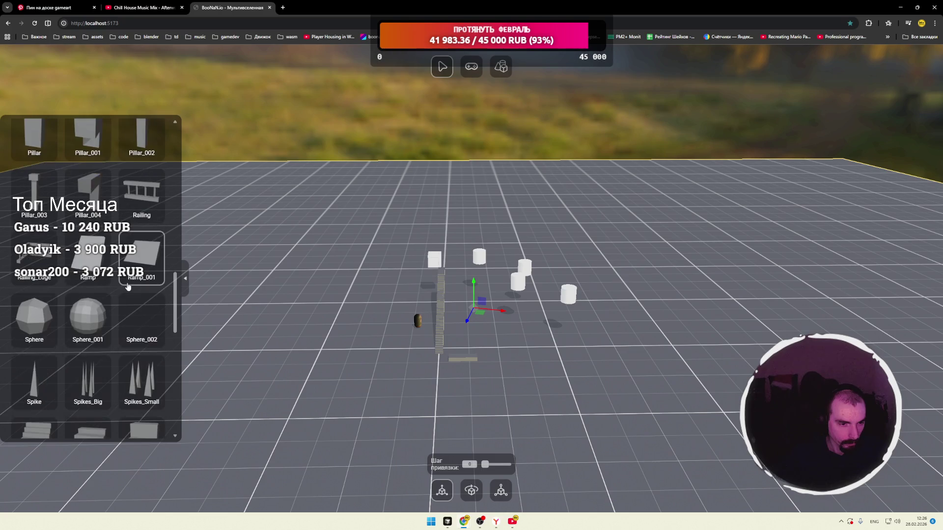
scroll(133, 289, "down", 3)
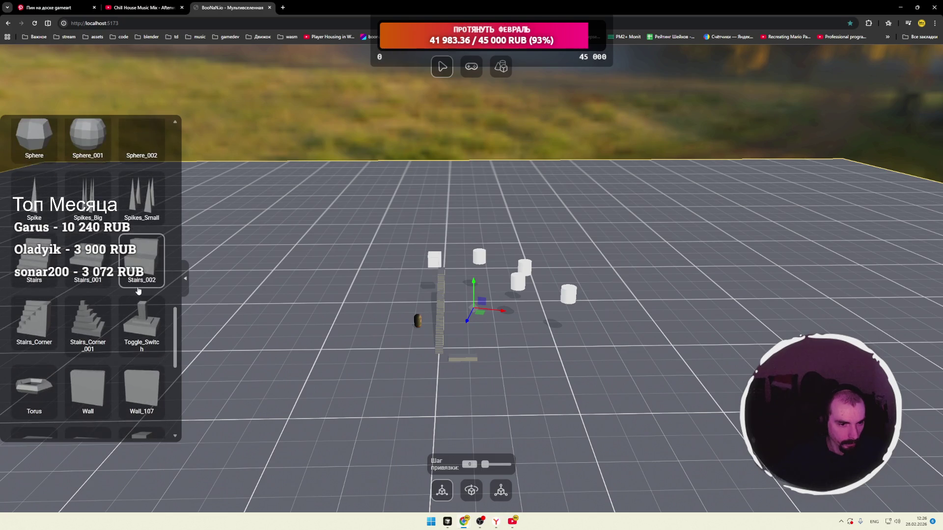
scroll(138, 291, "down", 4)
scroll(98, 295, "up", 3)
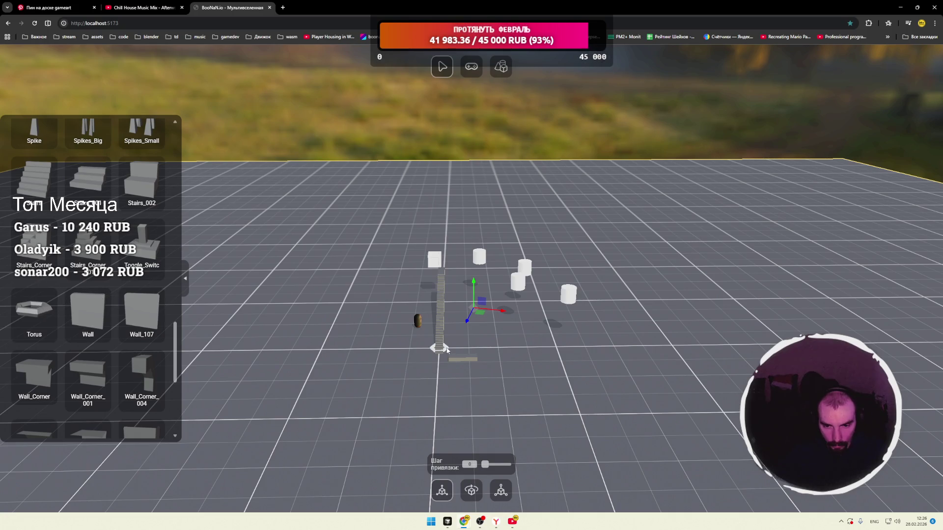
key("F5")
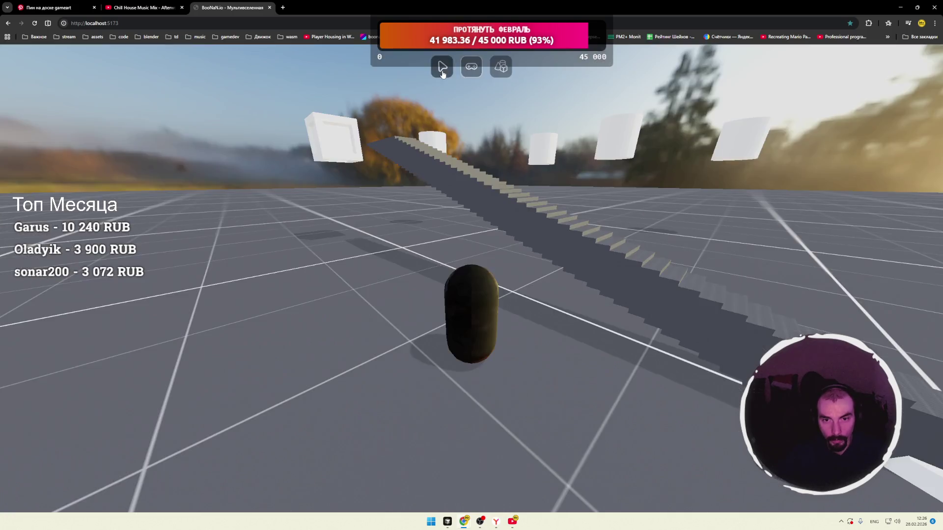
Pull the lower stair segment left off the long staircase and select the short piece.
left_click(472, 305)
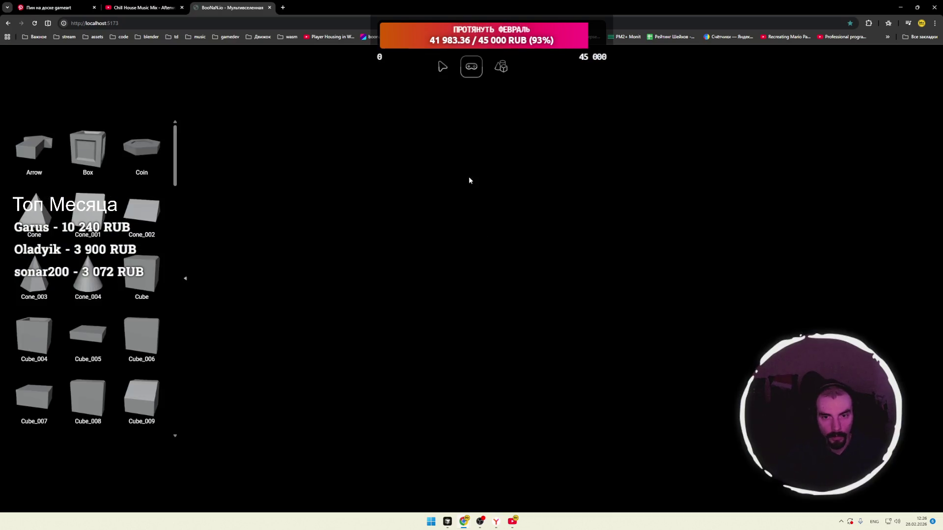
left_click(448, 74)
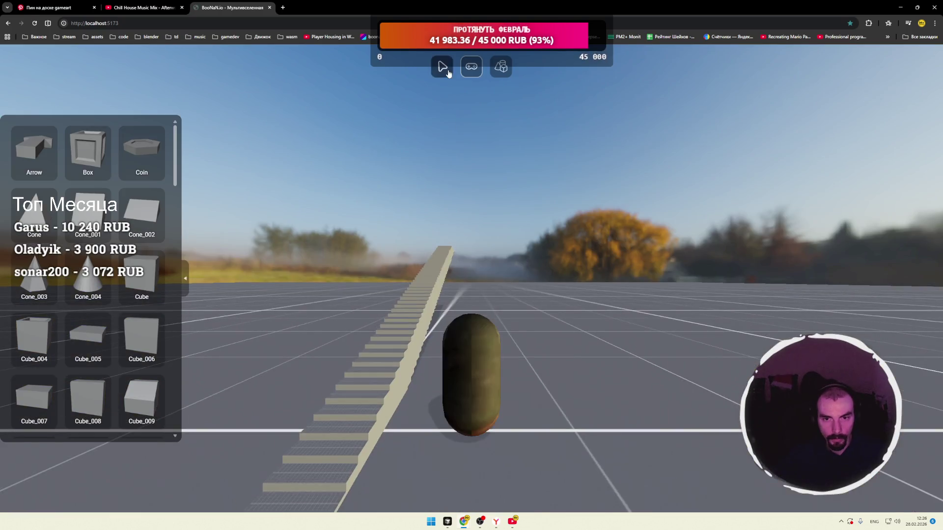
scroll(95, 296, "down", 5)
scroll(96, 297, "up", 5)
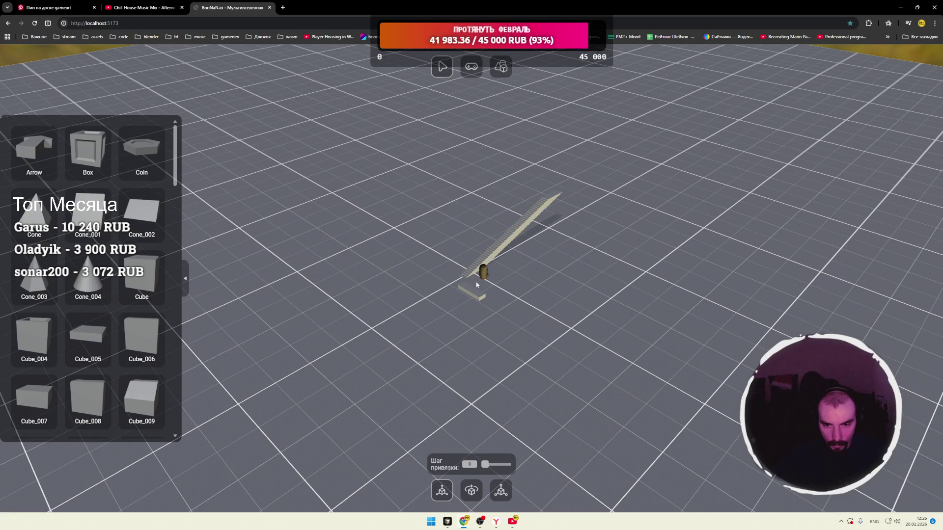
scroll(478, 282, "up", 4)
left_click(496, 248)
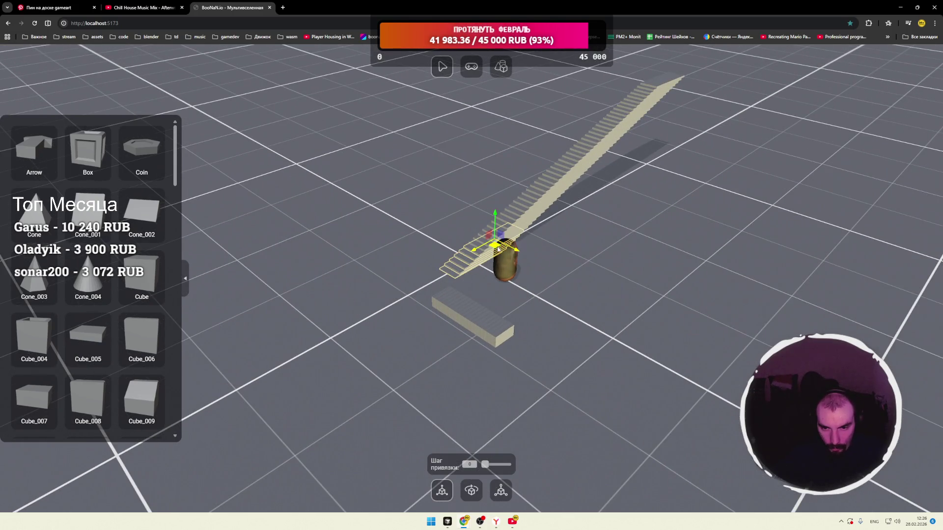
mouse_move(497, 249)
left_mouse_down()
mouse_move(434, 224)
mouse_move(432, 247)
left_mouse_up()
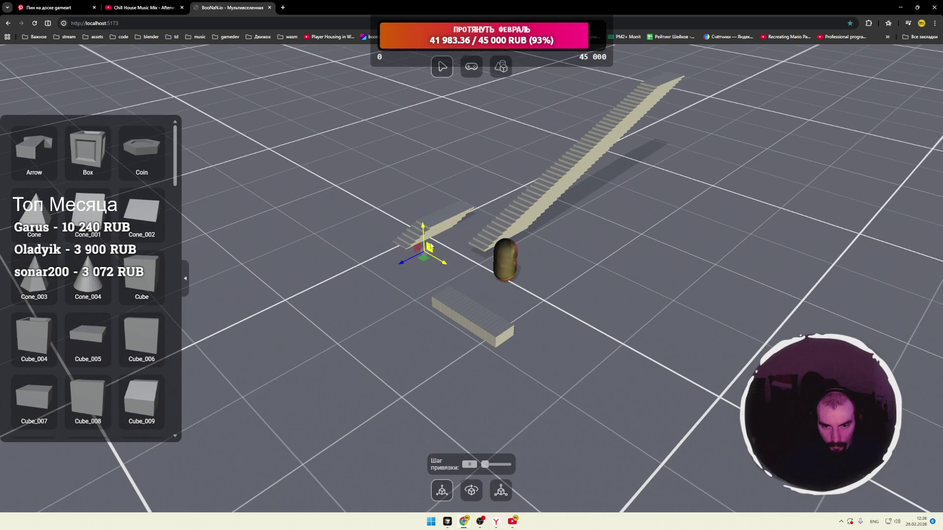
left_click(439, 225)
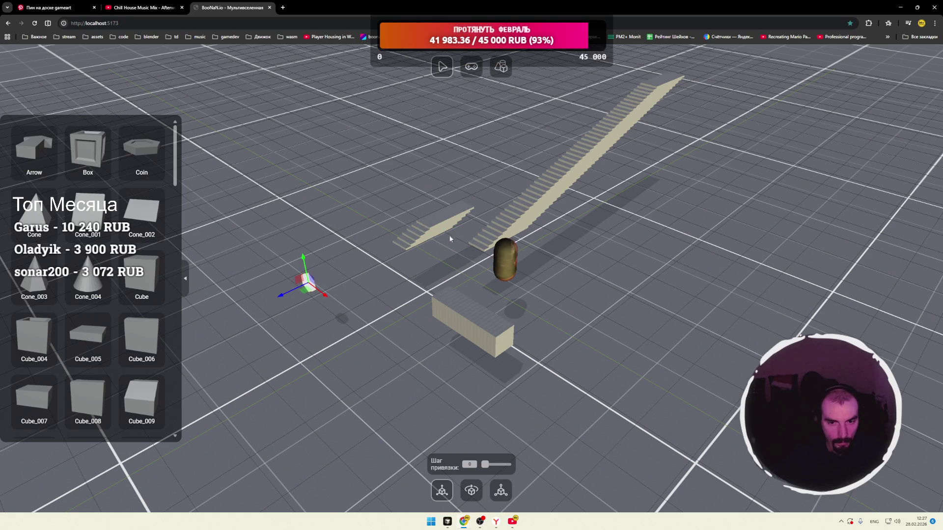
scroll(395, 267, "down", 3)
Add Cylinder_005 beside the slab, move it off the slab and raise it.
scroll(88, 268, "down", 2)
scroll(88, 268, "down", 5)
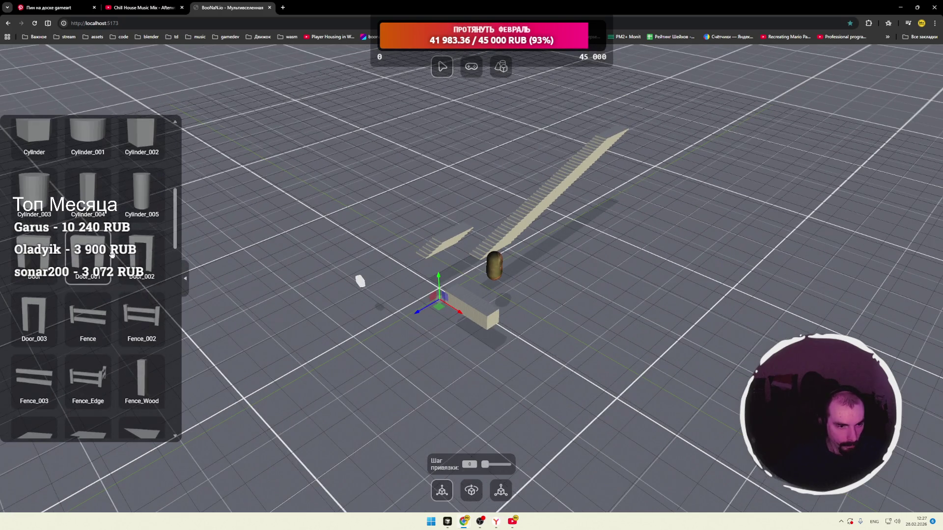
mouse_move(141, 196)
left_mouse_down()
mouse_move(479, 243)
mouse_move(543, 287)
mouse_move(522, 284)
mouse_move(522, 269)
left_mouse_up()
mouse_move(494, 300)
left_mouse_down()
mouse_move(567, 334)
mouse_move(560, 377)
left_mouse_up()
mouse_move(619, 328)
left_mouse_down()
mouse_move(661, 343)
mouse_move(673, 330)
mouse_move(625, 361)
left_mouse_up()
left_click(522, 363)
left_click_drag(517, 384, 520, 318)
Duplicate the cylinder with Ctrl+D and place the copy further down-right.
left_click_drag(458, 263, 459, 251)
left_click(532, 305)
mouse_move(532, 305)
left_mouse_down()
mouse_move(519, 314)
mouse_move(516, 296)
left_mouse_up()
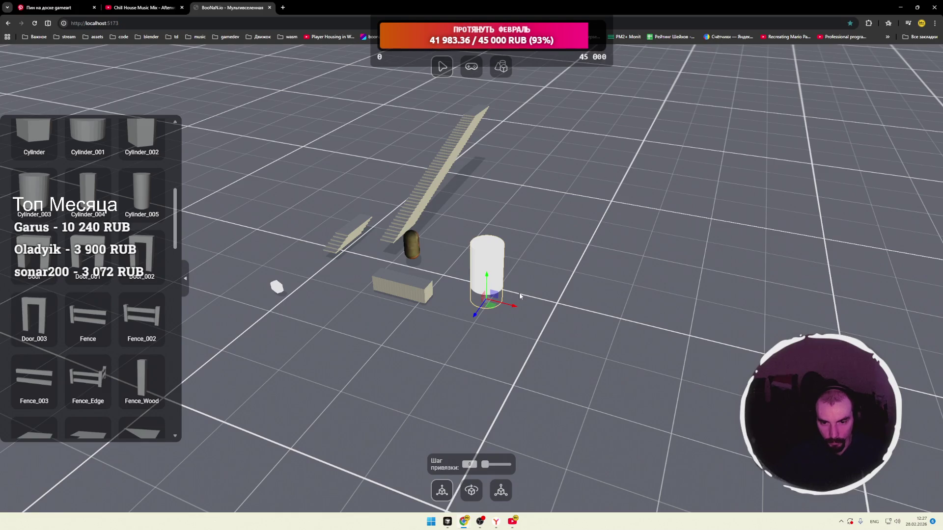
key("ctrl+d")
mouse_move(511, 337)
left_mouse_down()
mouse_move(561, 338)
mouse_move(587, 362)
mouse_move(581, 401)
mouse_move(603, 348)
mouse_move(596, 294)
mouse_move(638, 341)
left_mouse_up()
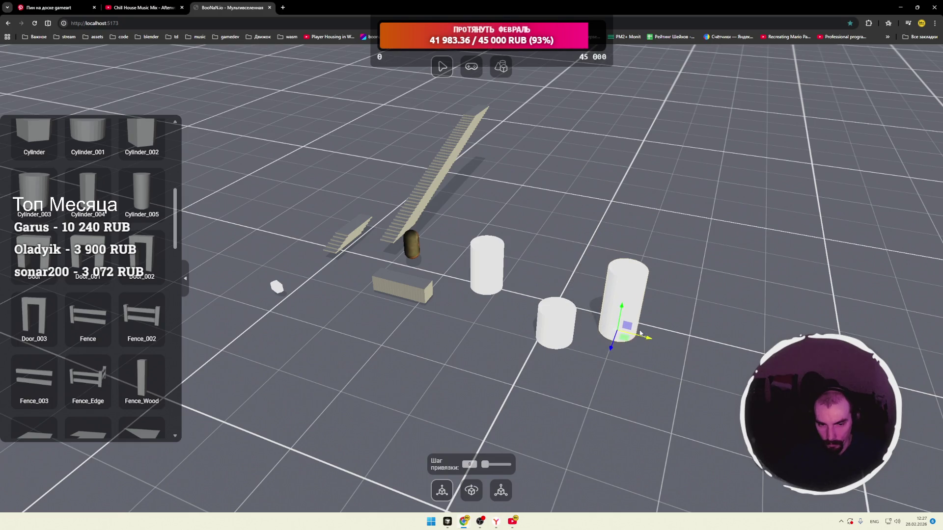
Set the small white cube on top of the tallest cylinder and check its placement.
left_click(276, 287)
left_click(626, 302)
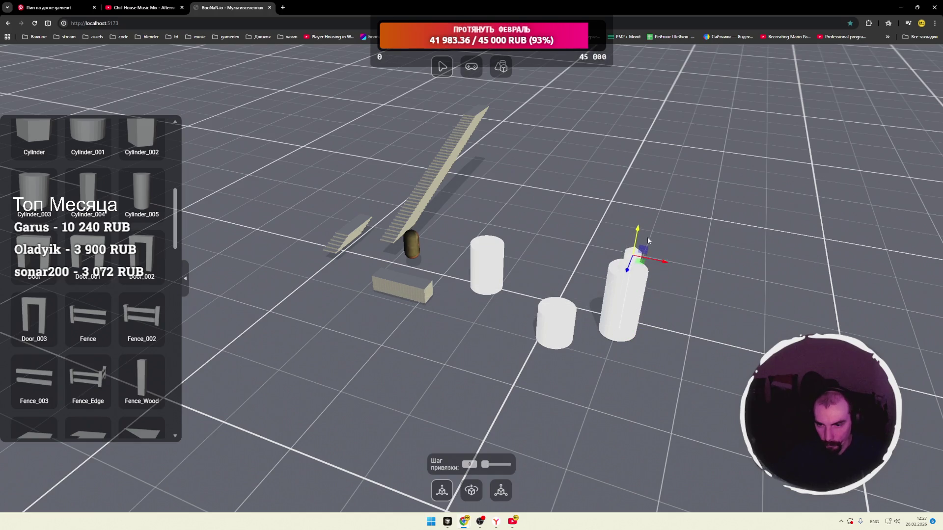
mouse_move(696, 249)
left_mouse_down()
mouse_move(614, 244)
mouse_move(522, 272)
left_mouse_up()
scroll(544, 276, "up", 4)
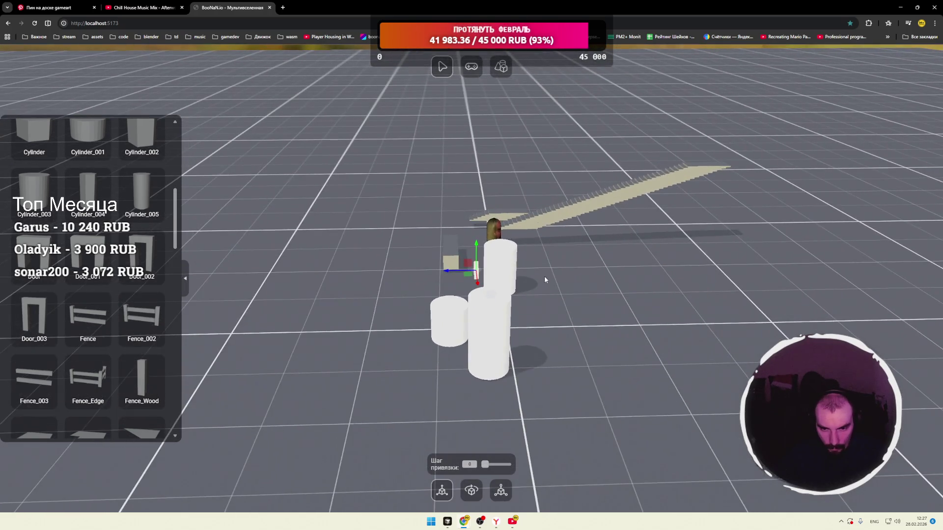
mouse_move(464, 268)
left_mouse_down()
mouse_move(492, 301)
mouse_move(615, 298)
left_mouse_up()
scroll(505, 301, "down", 5)
scroll(626, 267, "up", 2)
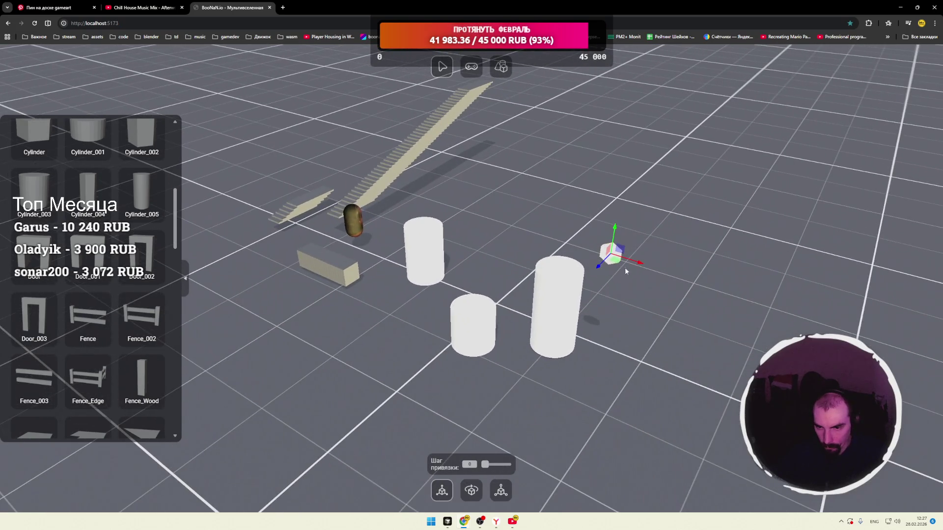
mouse_move(618, 262)
left_mouse_down()
mouse_move(563, 261)
mouse_move(648, 260)
mouse_move(551, 268)
left_mouse_up()
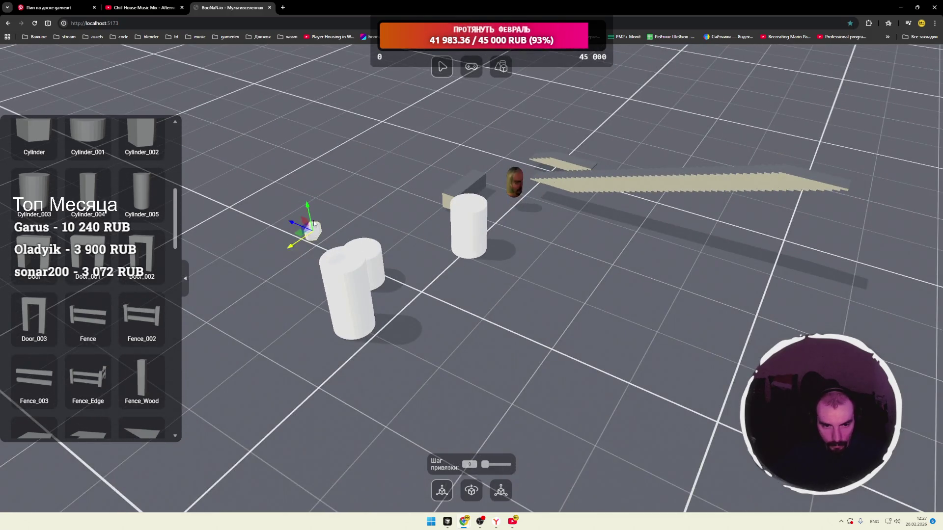
mouse_move(300, 229)
left_mouse_down()
mouse_move(314, 241)
mouse_move(332, 235)
left_mouse_up()
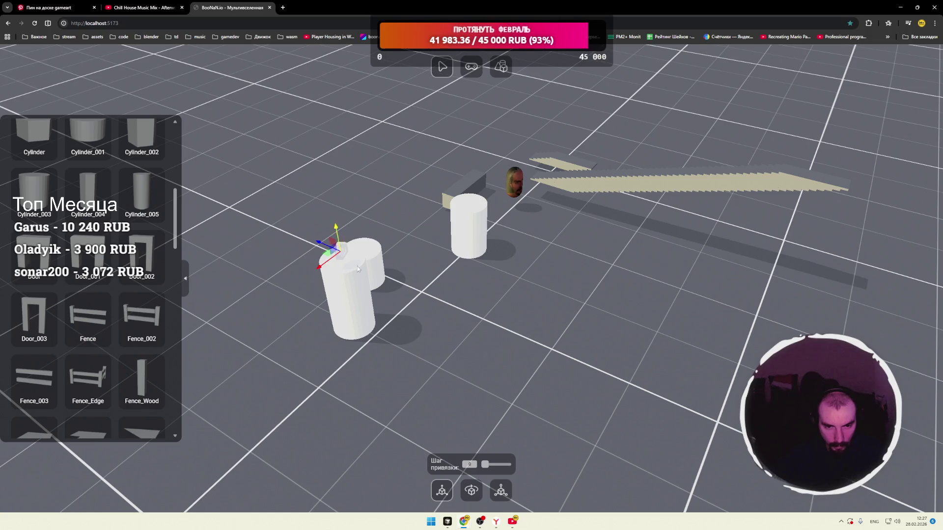
mouse_move(434, 256)
left_mouse_down()
mouse_move(614, 266)
mouse_move(649, 248)
left_mouse_up()
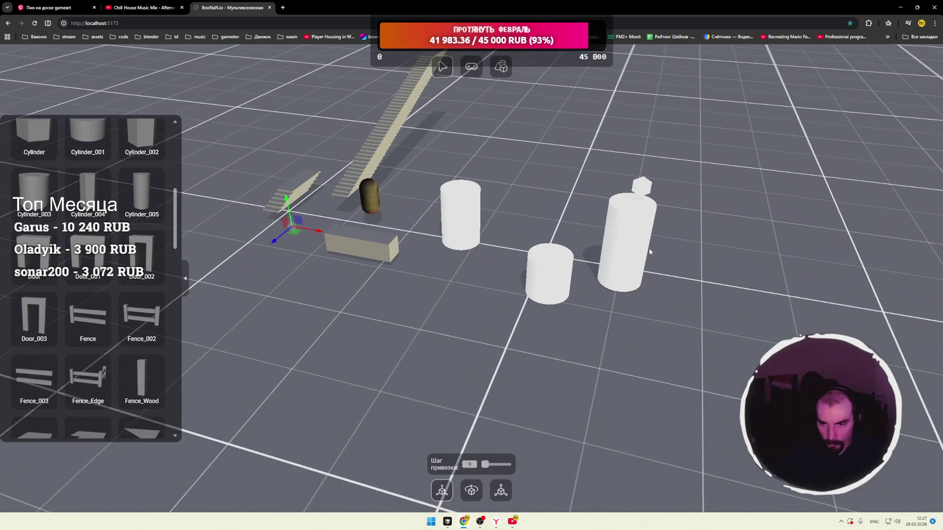
scroll(650, 248, "down", 5)
mouse_move(485, 229)
left_mouse_down()
mouse_move(455, 260)
mouse_move(543, 250)
mouse_move(467, 245)
left_mouse_up()
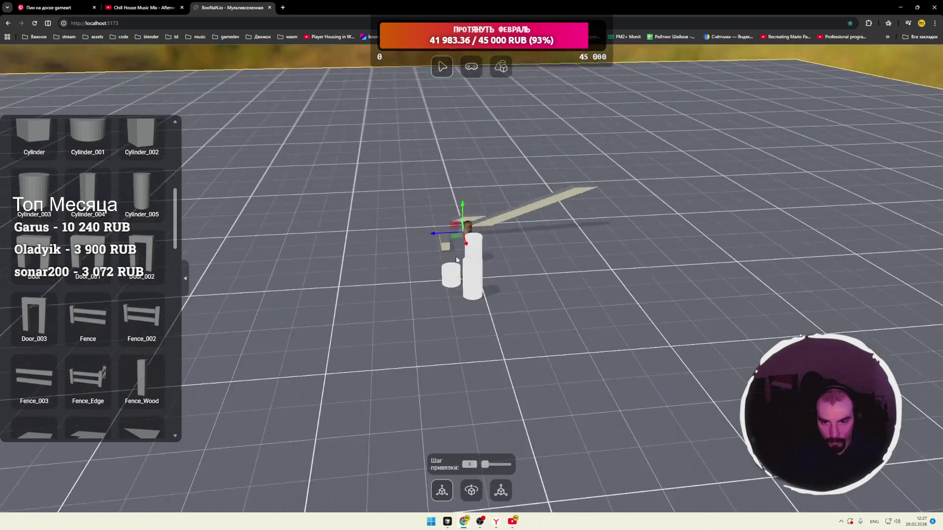
scroll(88, 221, "down", 4)
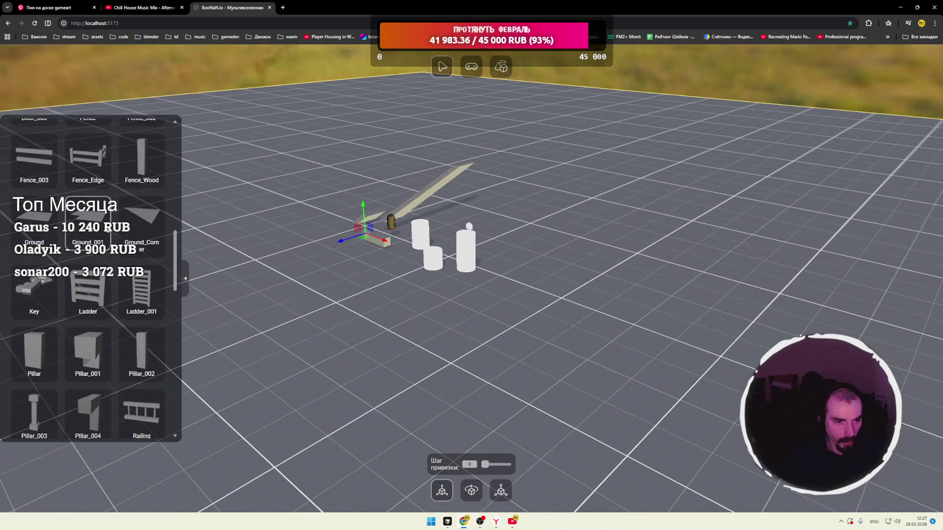
Move the spikes to the end of the long box and scale them up evenly.
scroll(117, 237, "down", 5)
scroll(117, 237, "down", 3)
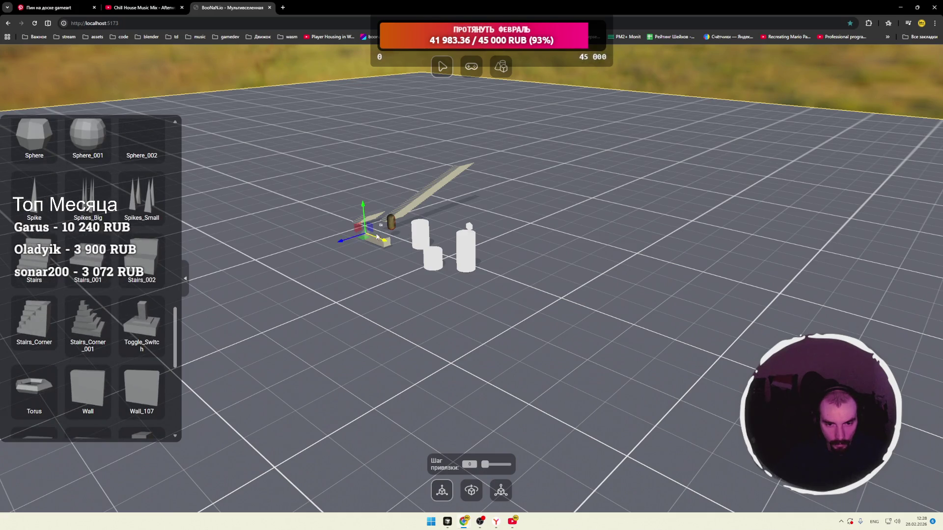
left_click_drag(378, 238, 453, 273)
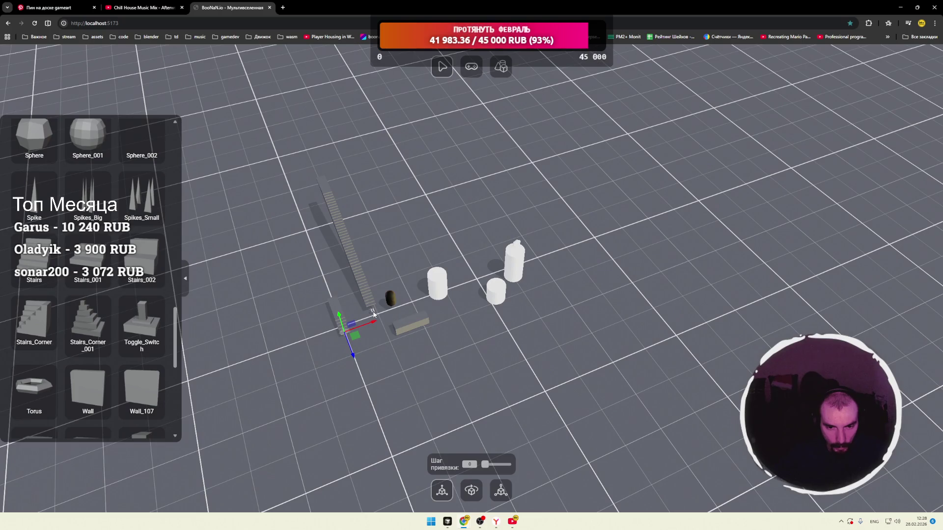
scroll(378, 317, "up", 5)
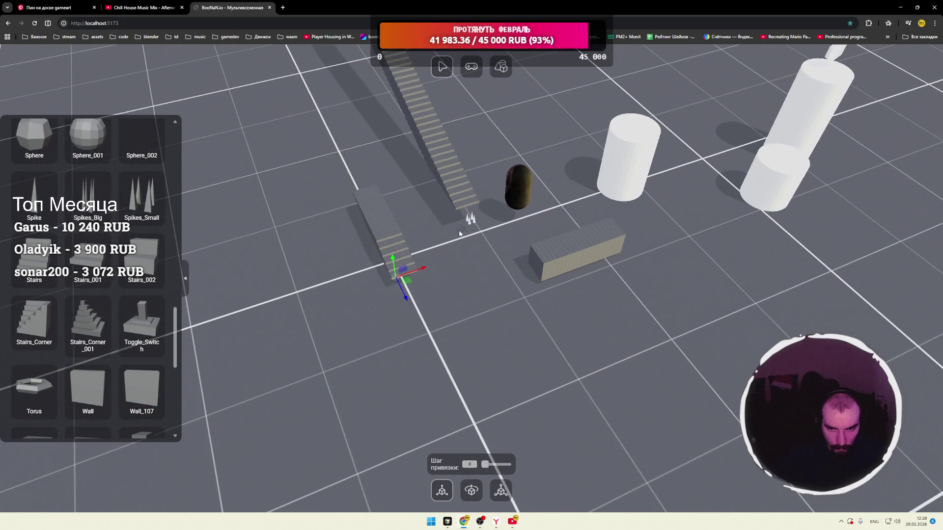
left_click(470, 222)
mouse_move(484, 228)
left_mouse_down()
mouse_move(626, 275)
mouse_move(639, 258)
left_mouse_up()
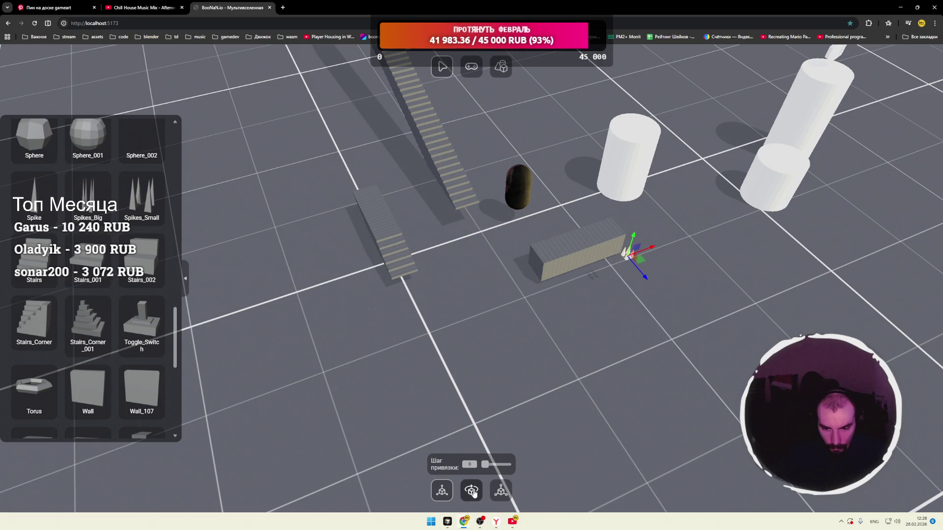
left_click(501, 490)
mouse_move(635, 254)
left_mouse_down()
mouse_move(631, 260)
mouse_move(762, 218)
mouse_move(614, 225)
mouse_move(447, 324)
mouse_move(415, 314)
mouse_move(431, 303)
mouse_move(439, 314)
mouse_move(440, 305)
left_mouse_up()
key("w")
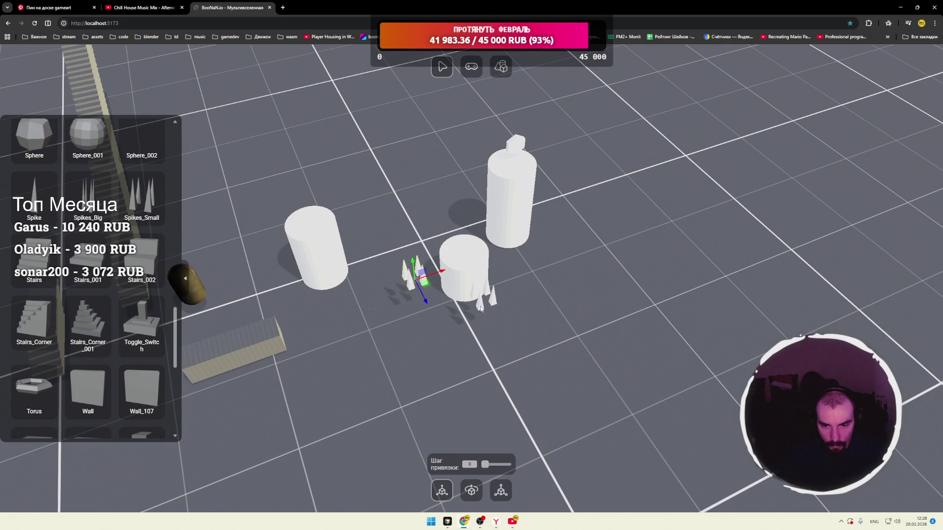
Copy the spike cluster several times and line the copies up beside the front cylinder.
left_click(481, 308)
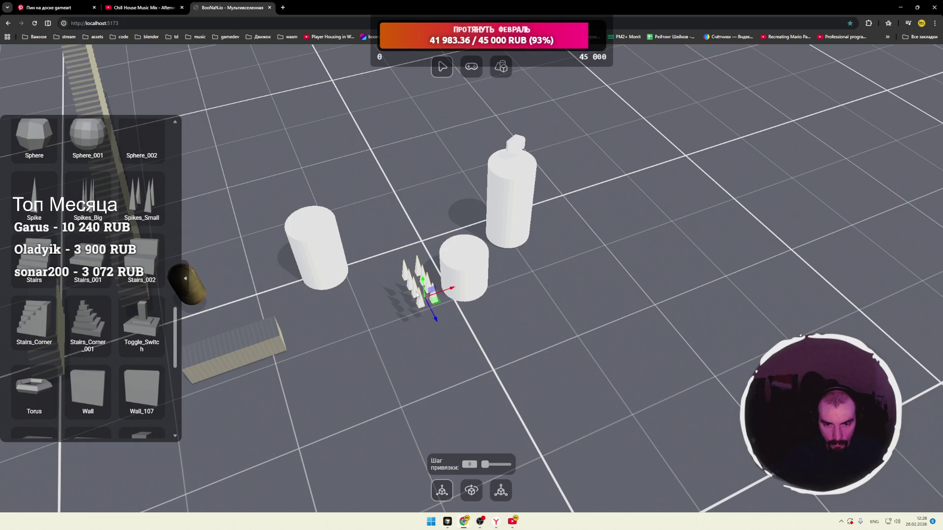
key("ctrl+v")
left_click(487, 314)
left_click_drag(508, 323, 456, 340)
left_click(446, 332)
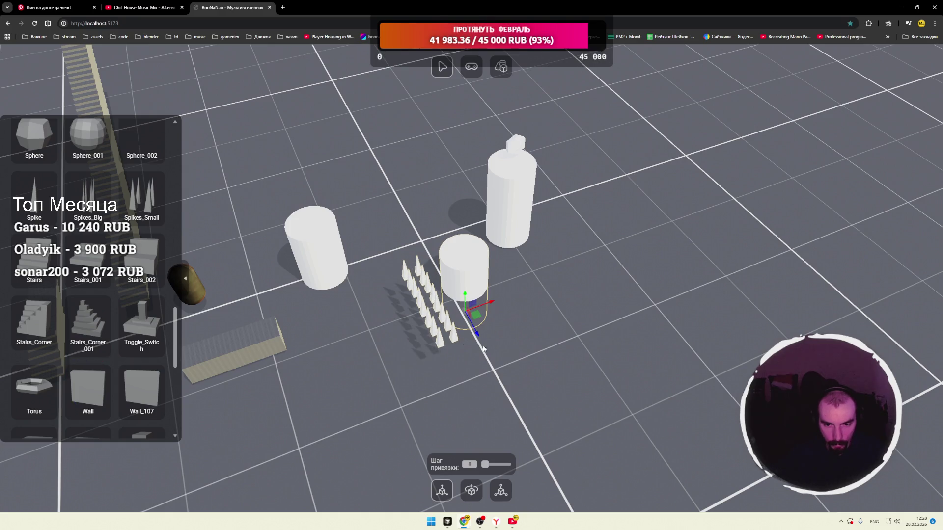
left_click_drag(476, 348, 484, 343)
left_click(401, 323)
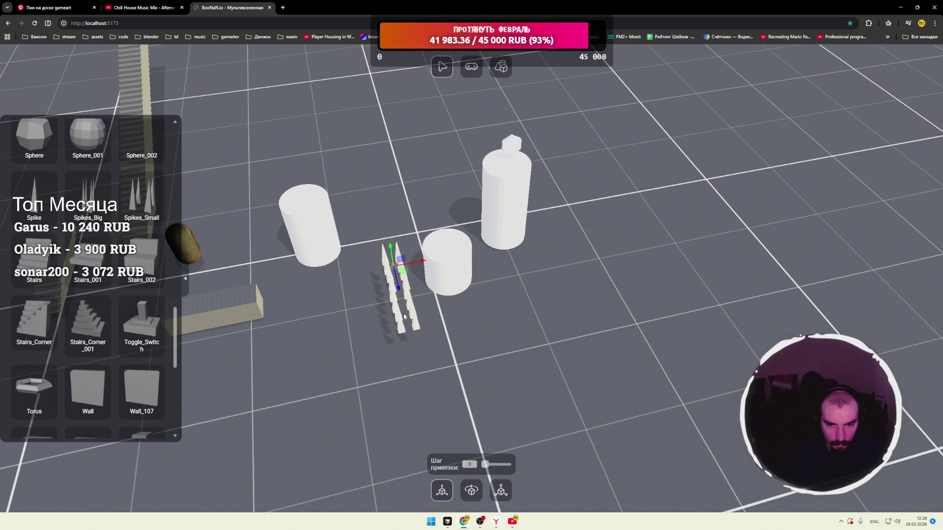
key("ctrl+d")
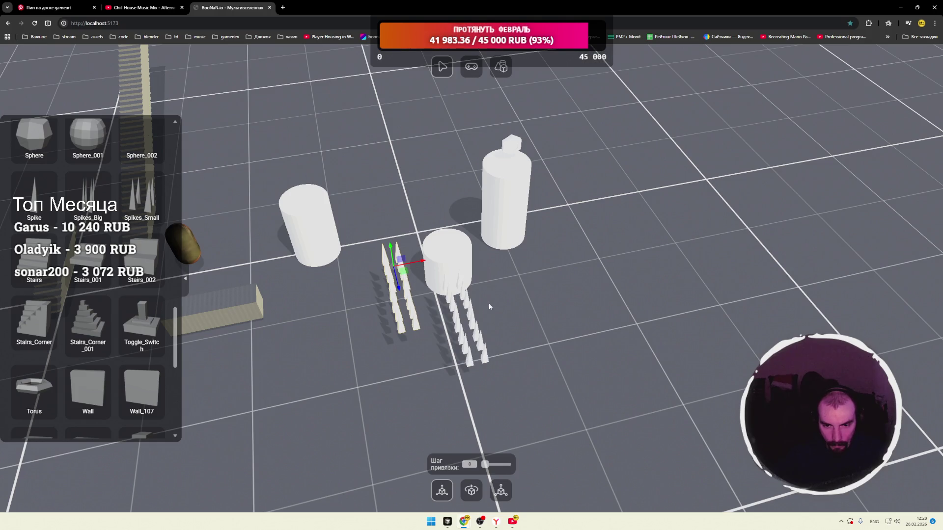
mouse_move(405, 275)
left_mouse_down()
mouse_move(496, 271)
mouse_move(489, 280)
mouse_move(497, 293)
left_mouse_up()
key("ctrl+d")
left_click(561, 316)
mouse_move(561, 314)
left_mouse_down()
mouse_move(540, 304)
mouse_move(595, 290)
mouse_move(564, 344)
mouse_move(553, 314)
left_mouse_up()
Shift the cylinder and spikes toward the upper left and raise the cylinder.
left_click(469, 338)
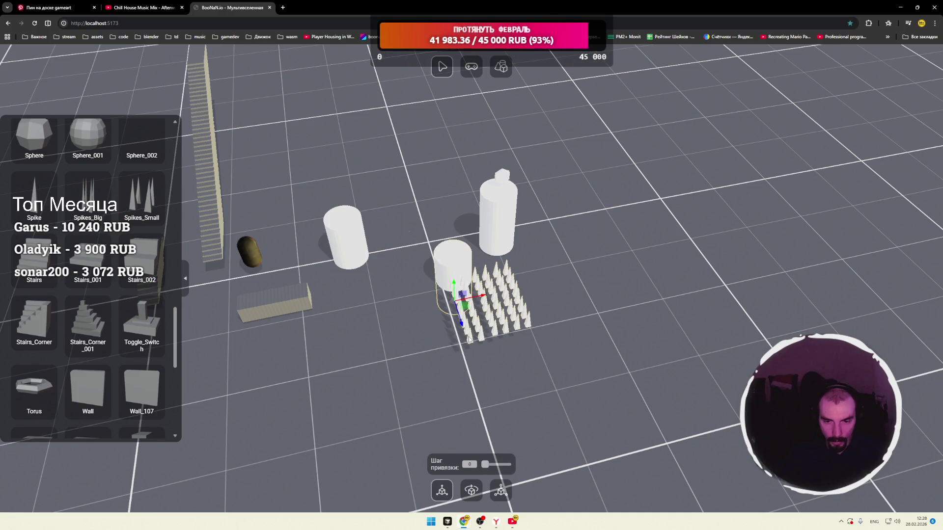
left_click_drag(450, 251, 516, 252)
left_click_drag(522, 289, 431, 261)
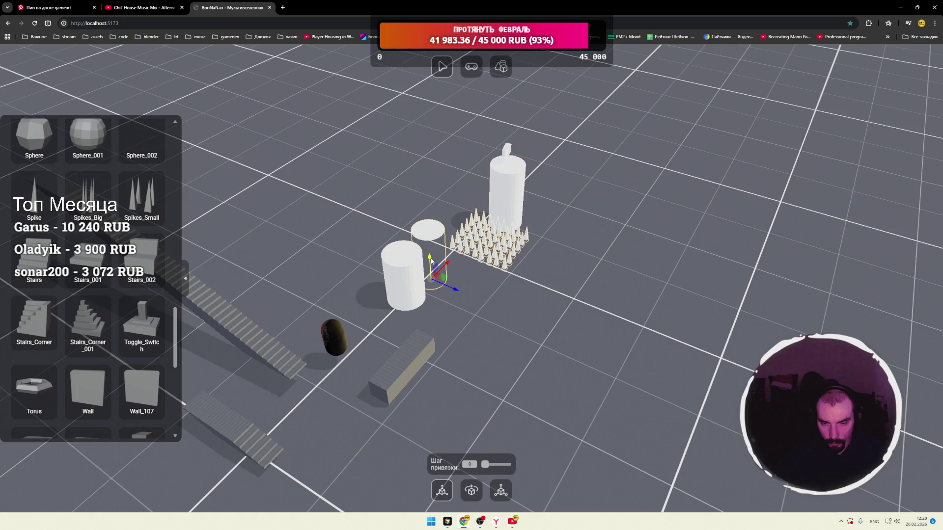
left_click(438, 249)
left_click_drag(430, 264, 430, 243)
left_click(265, 457)
left_click_drag(265, 457, 503, 260)
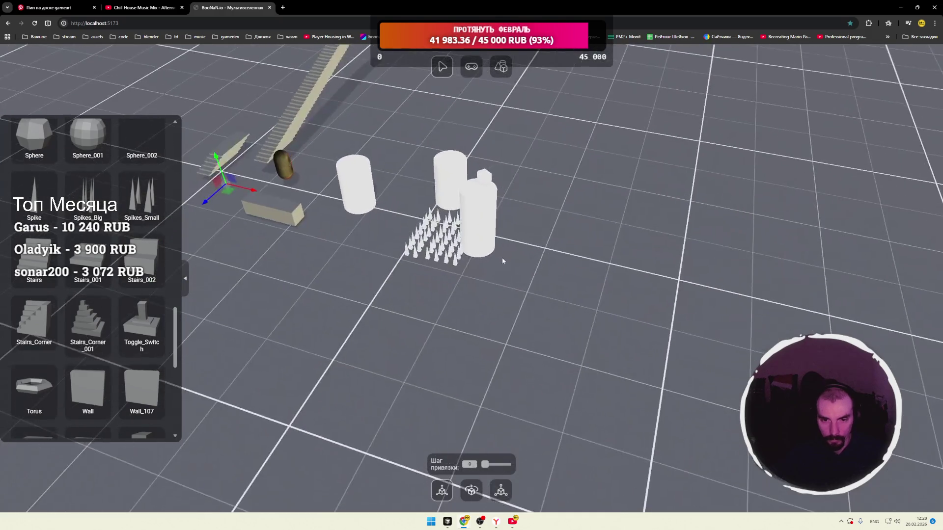
scroll(454, 276, "up", 5)
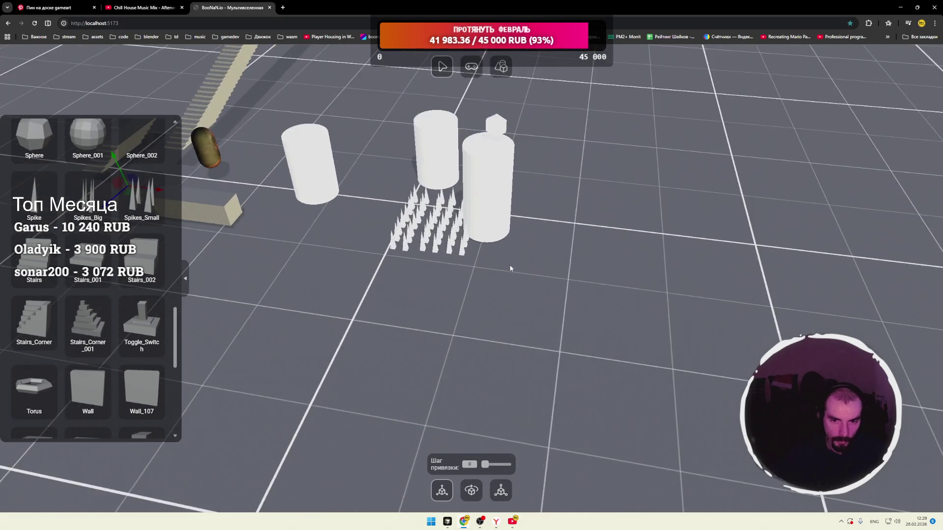
scroll(502, 302, "down", 5)
mouse_move(462, 287)
left_mouse_down()
mouse_move(514, 274)
mouse_move(501, 268)
mouse_move(488, 294)
mouse_move(570, 269)
mouse_move(512, 280)
left_mouse_up()
scroll(455, 294, "down", 5)
scroll(512, 280, "down", 5)
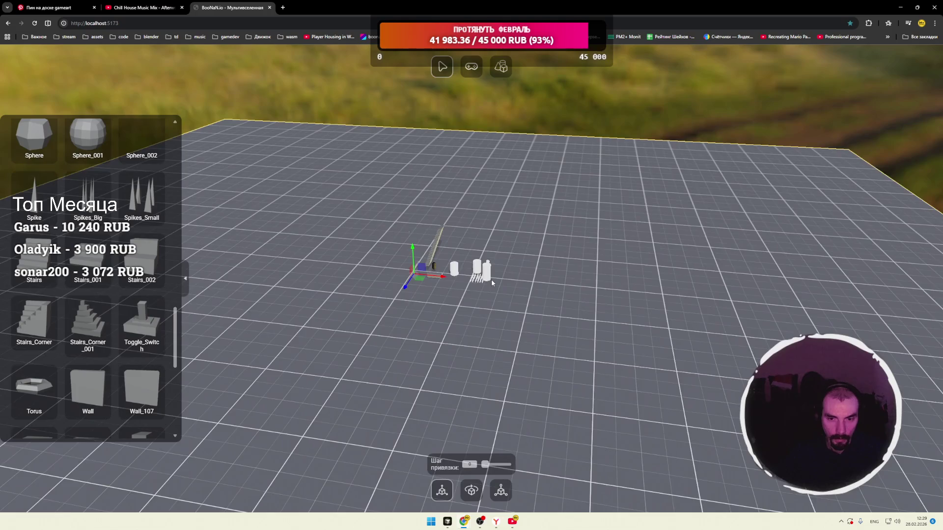
left_click(595, 204)
mouse_move(596, 204)
left_mouse_down()
mouse_move(542, 298)
mouse_move(446, 292)
mouse_move(541, 281)
left_mouse_up()
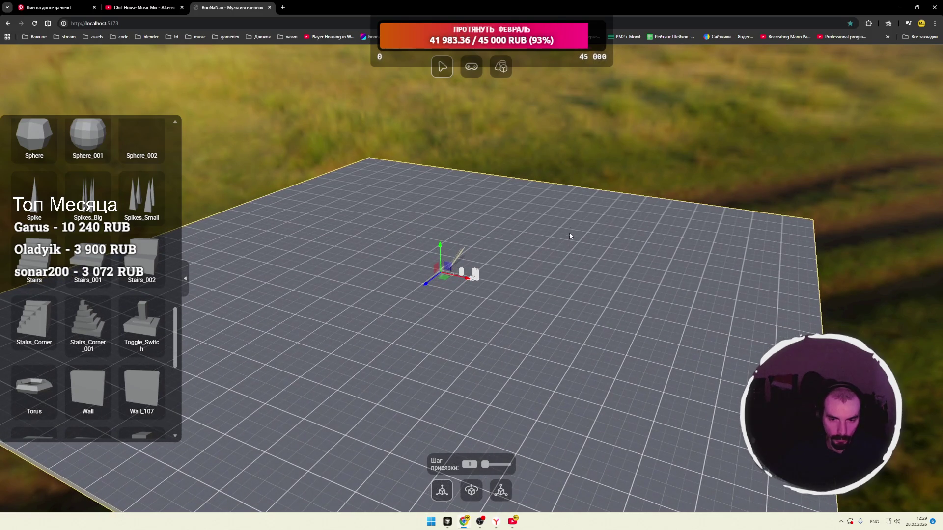
left_click(600, 166)
scroll(531, 237, "up", 5)
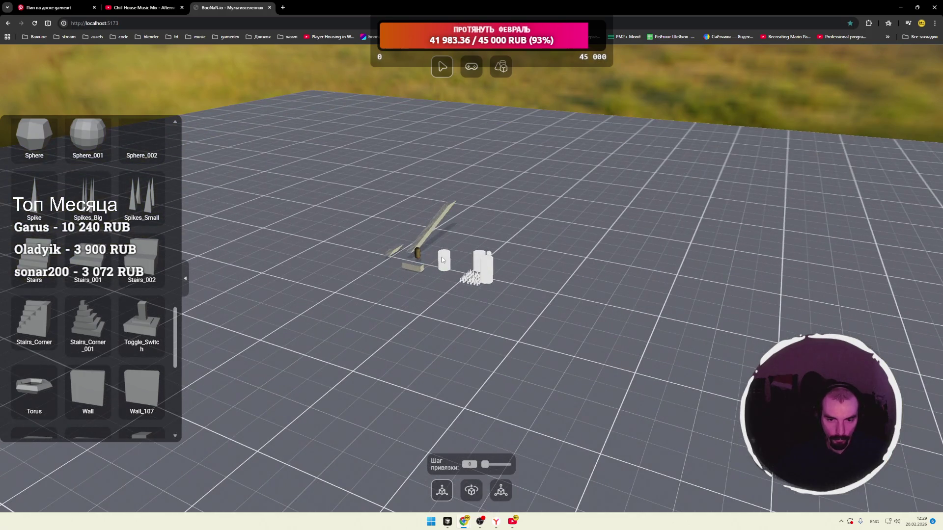
left_click(442, 260)
left_click(486, 265)
left_click(523, 251)
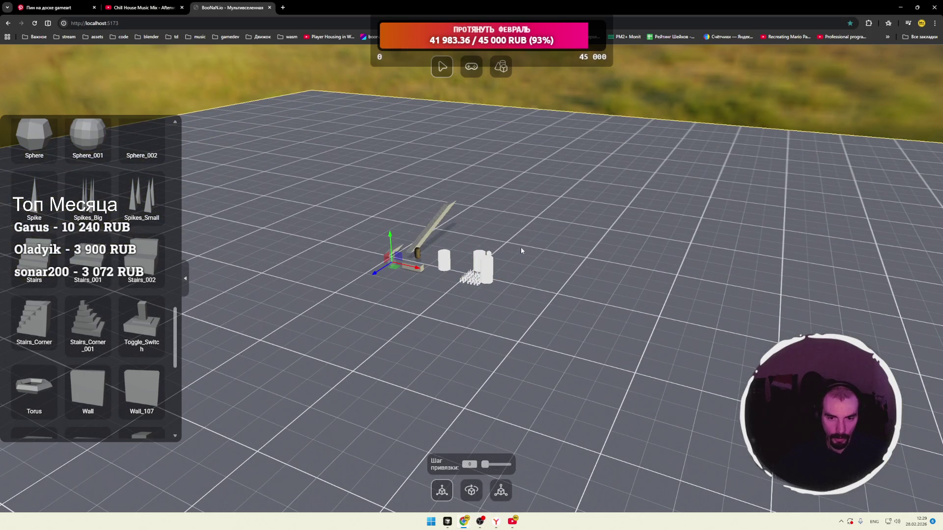
scroll(561, 213, "down", 3)
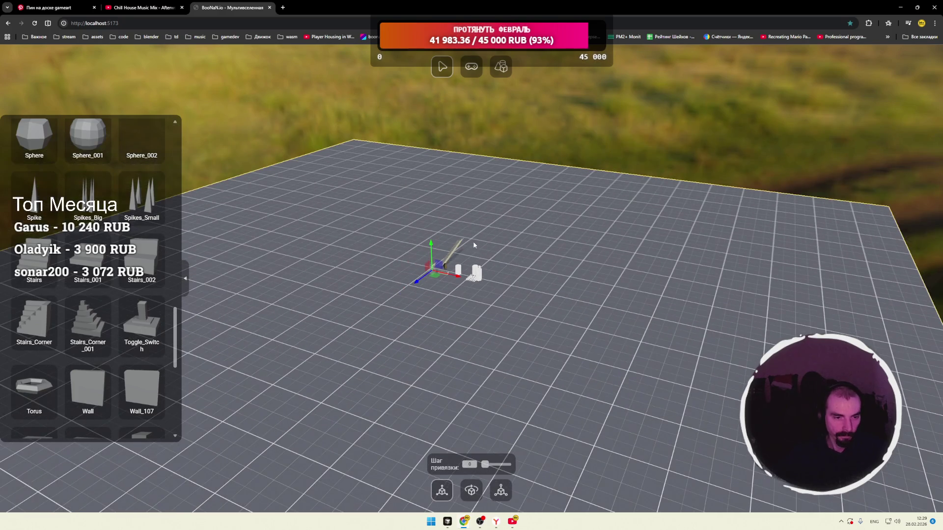
mouse_move(474, 244)
left_mouse_down()
mouse_move(520, 237)
mouse_move(504, 248)
left_mouse_up()
scroll(500, 241, "down", 5)
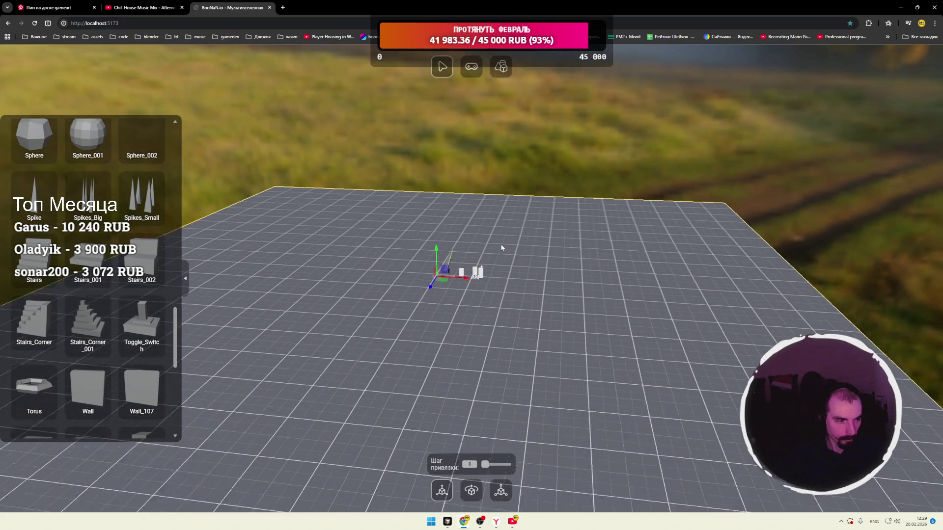
left_click(527, 182)
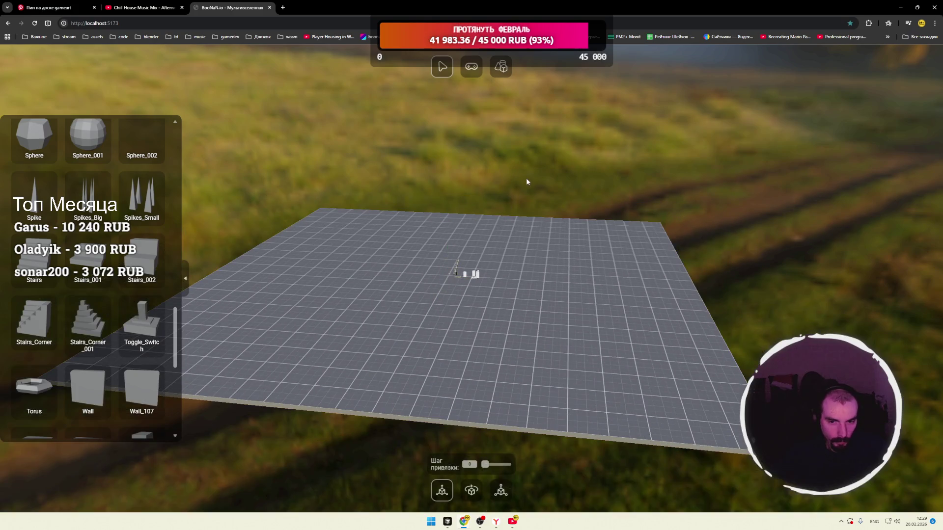
scroll(515, 226, "up", 5)
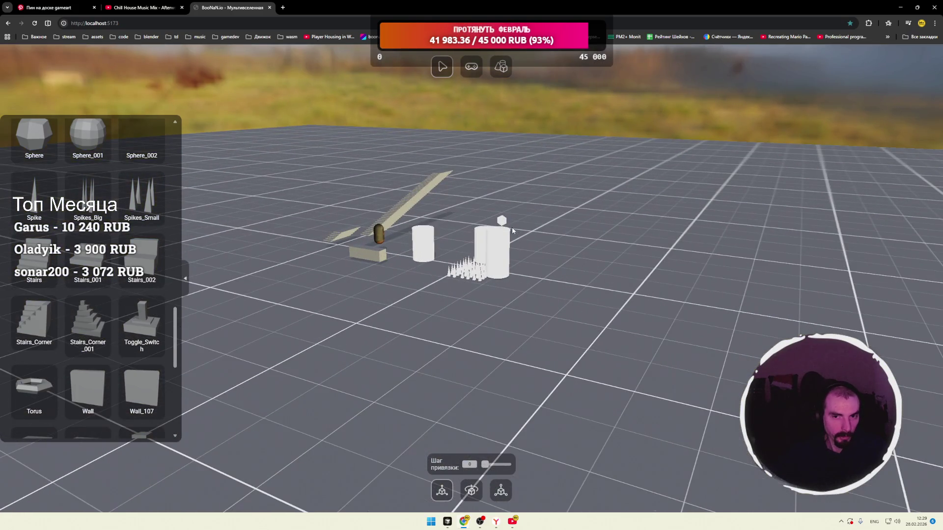
scroll(511, 229, "up", 3)
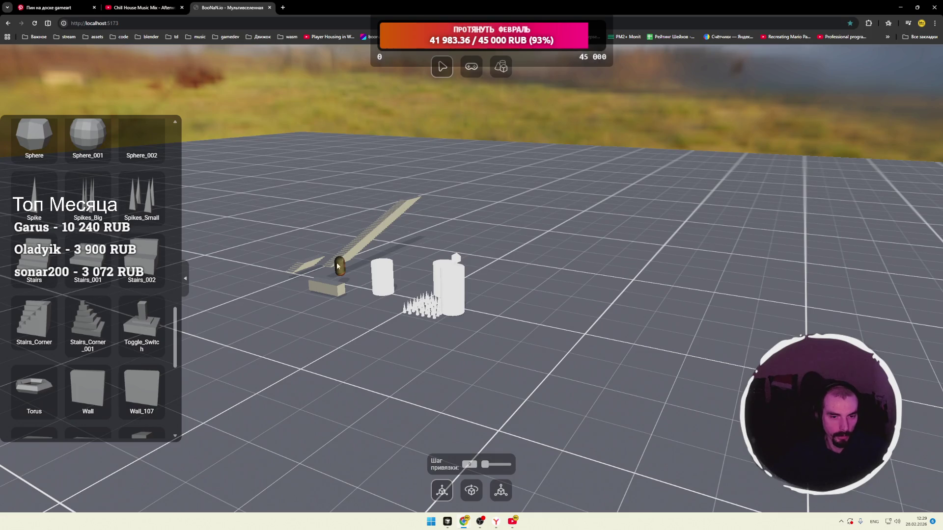
key("p")
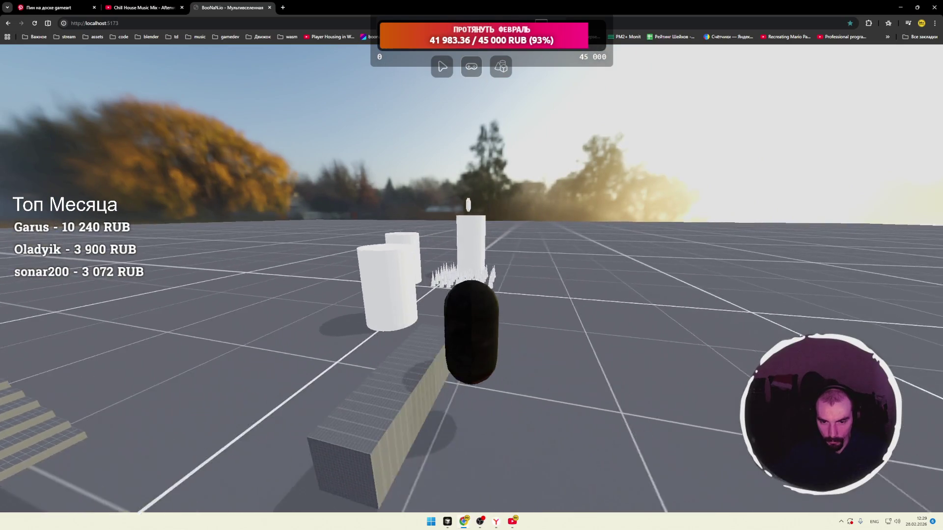
key("w")
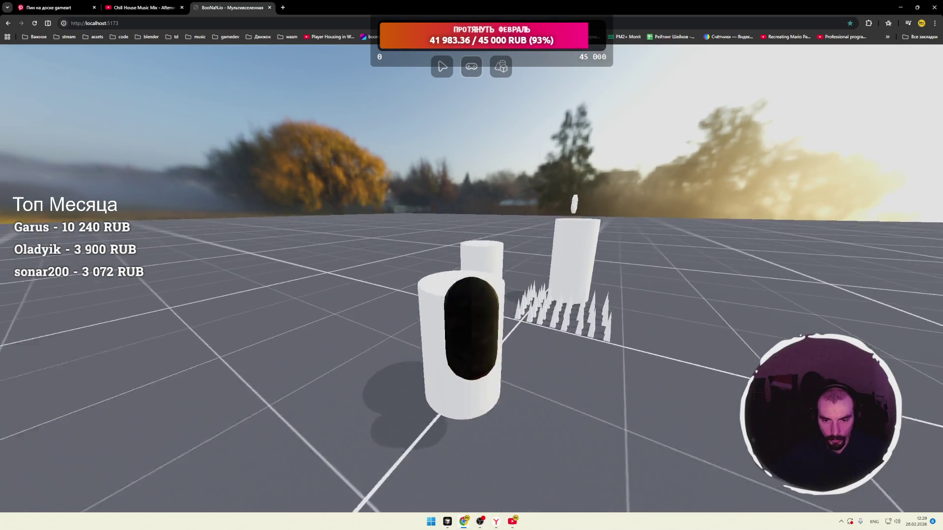
key("s")
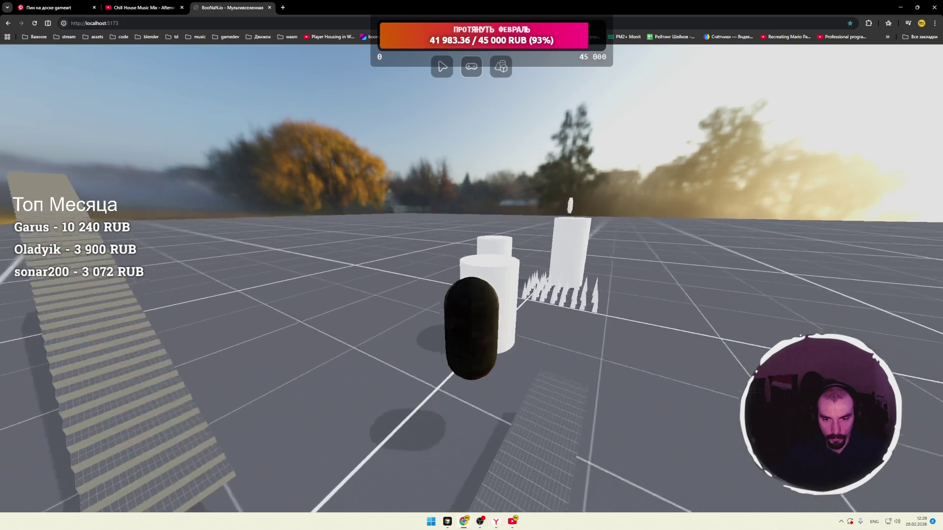
key("w")
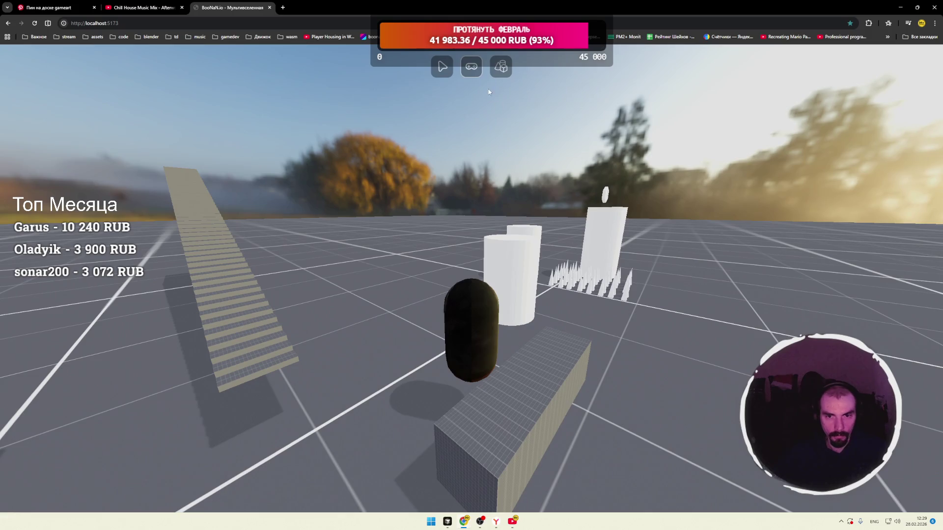
left_click(441, 66)
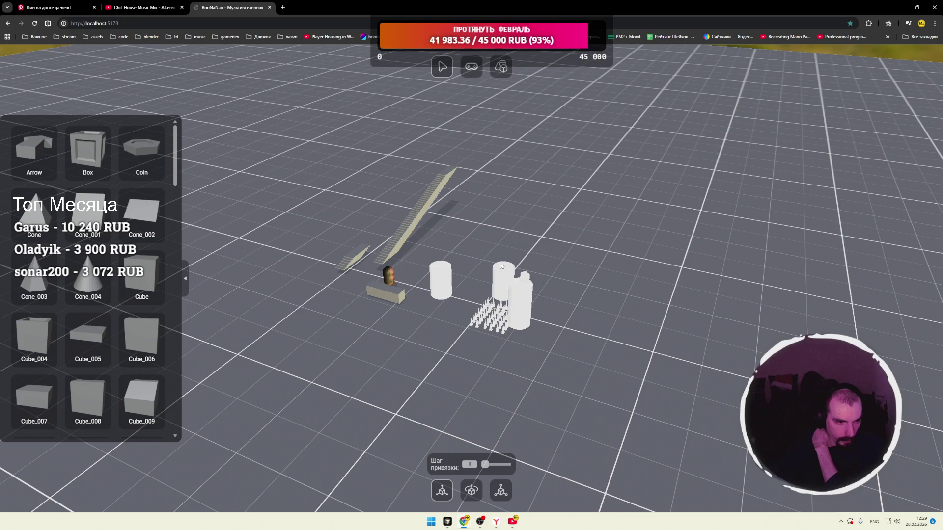
Leave play mode, select the object at the stairs' foot, and orbit to a low view.
left_click(440, 280)
scroll(475, 299, "up", 3)
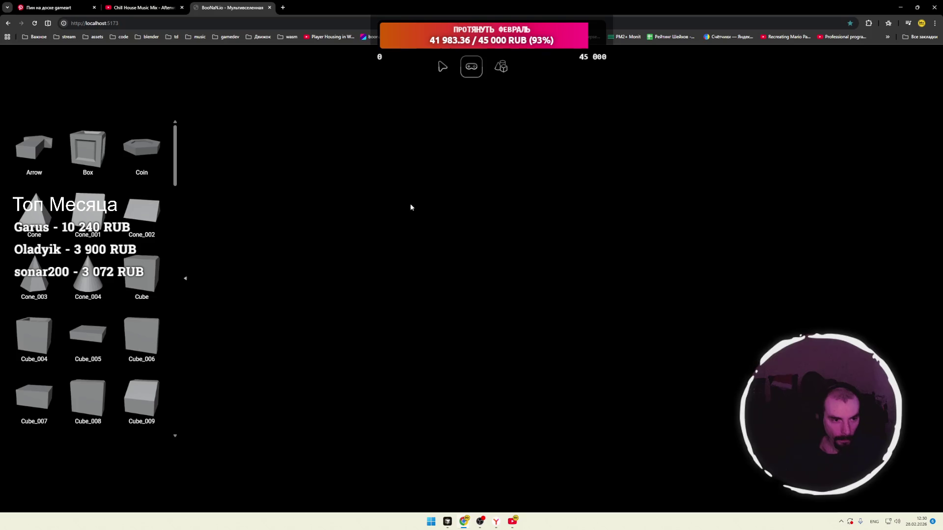
key("Escape")
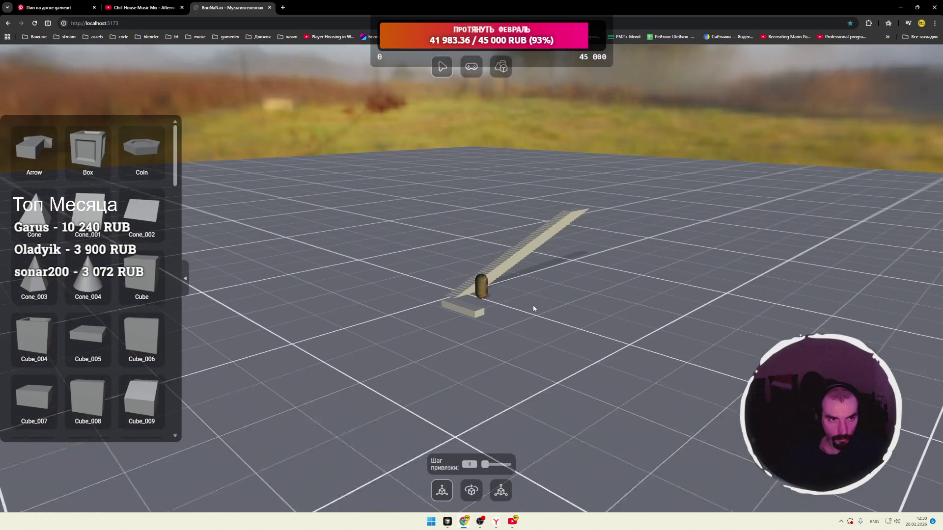
left_click(474, 310)
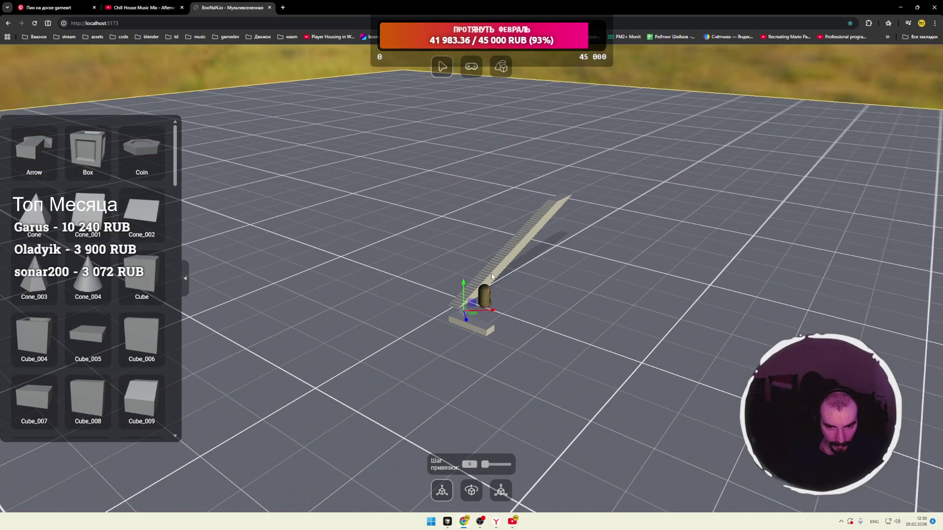
left_click_drag(457, 97, 451, 86)
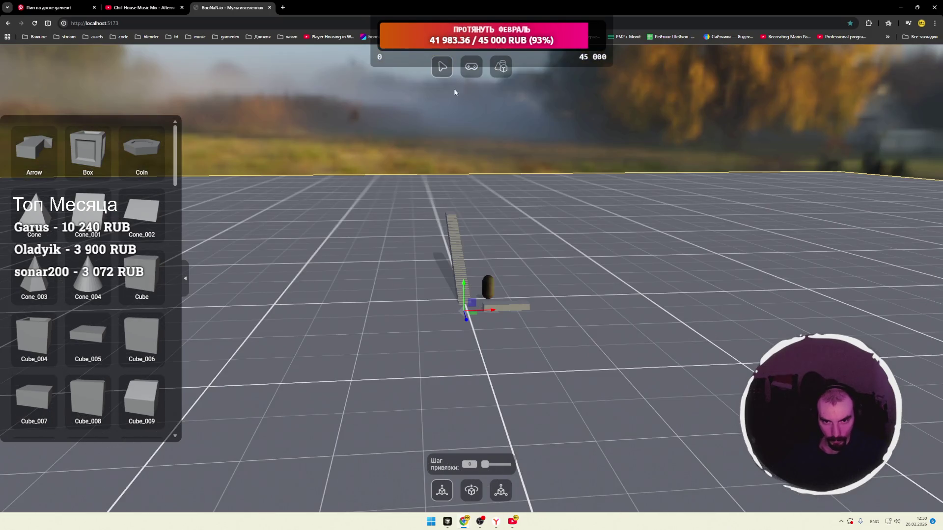
left_click_drag(519, 251, 462, 265)
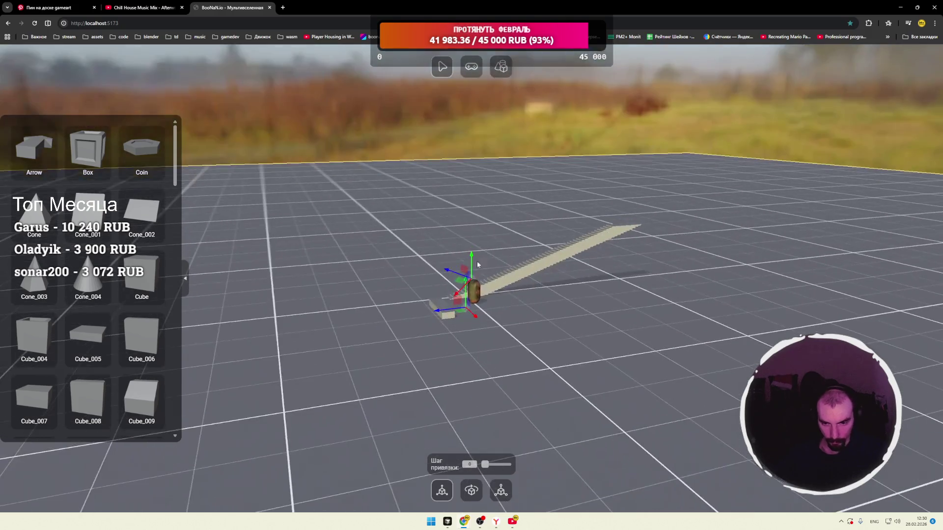
Scale the plank at the character's feet up into a large slab.
left_click(471, 66)
left_click(442, 66)
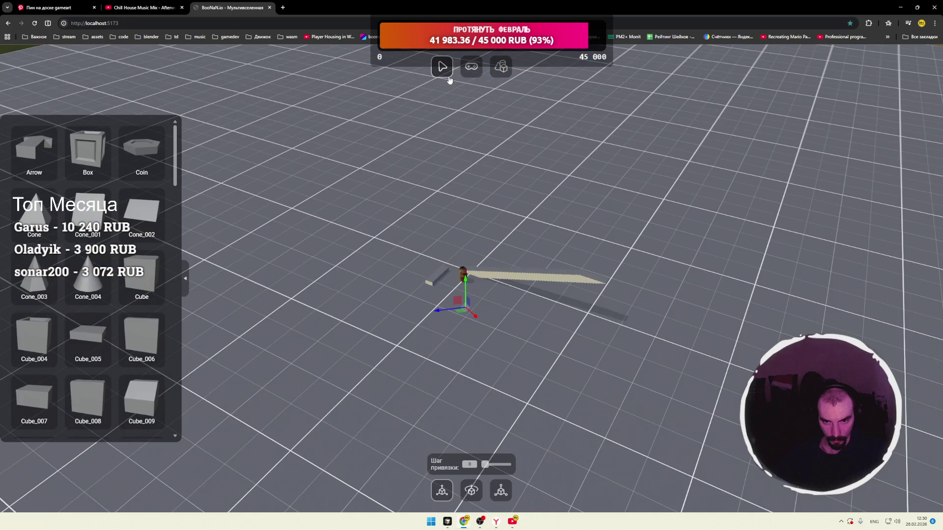
left_click(496, 291)
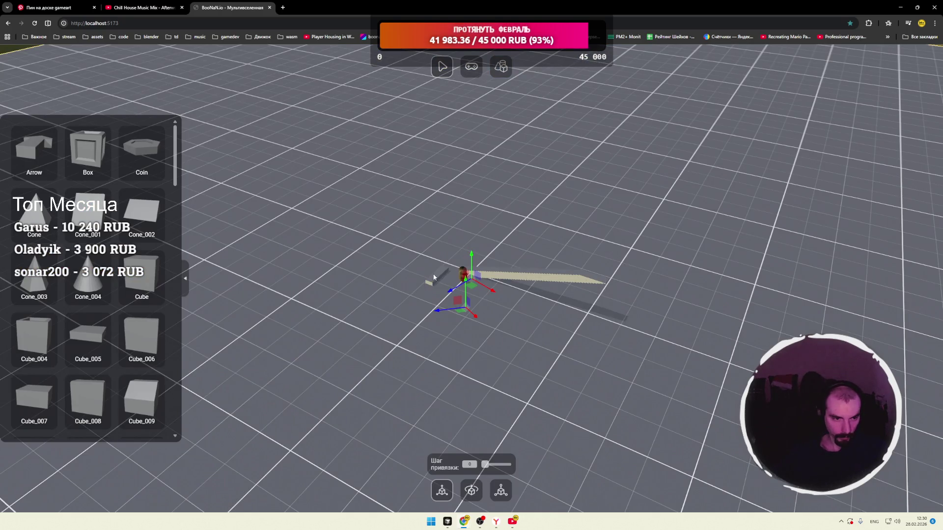
left_click(500, 490)
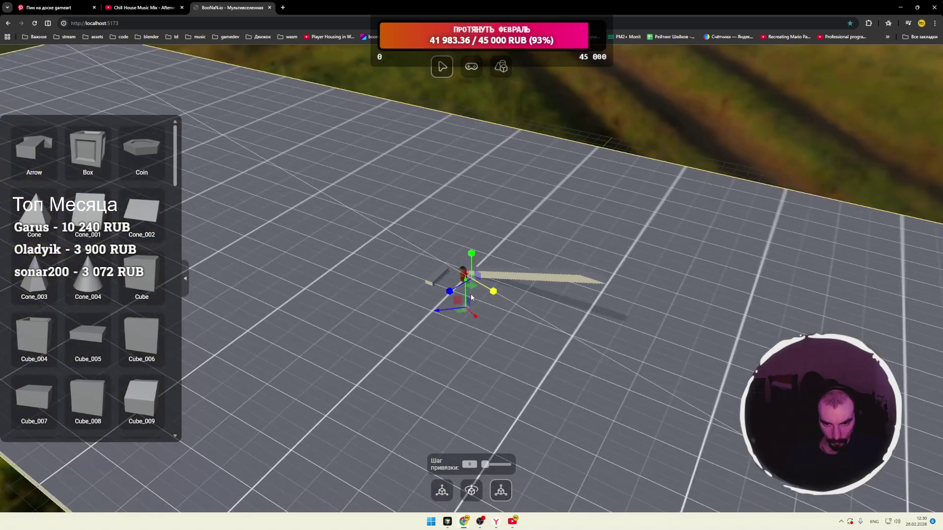
mouse_move(457, 291)
left_mouse_down()
mouse_move(387, 267)
mouse_move(422, 368)
left_mouse_up()
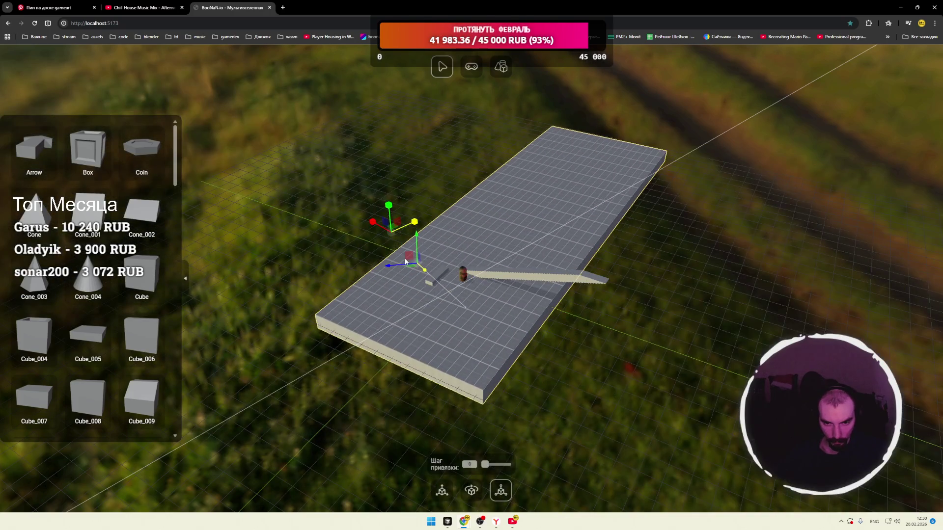
Rotate the slab, move it under the box and staircase, and test in play mode.
left_click(471, 490)
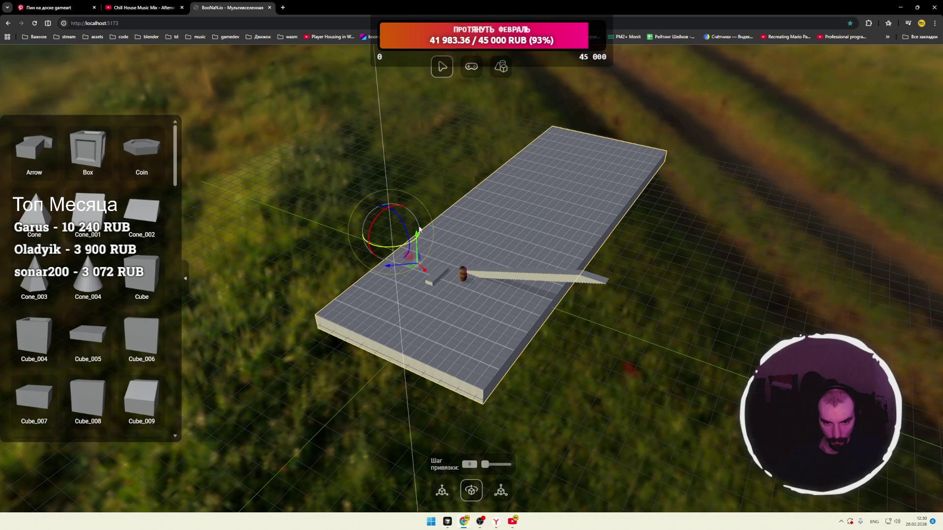
mouse_move(381, 217)
left_mouse_down()
mouse_move(399, 248)
mouse_move(462, 273)
left_mouse_up()
key("w")
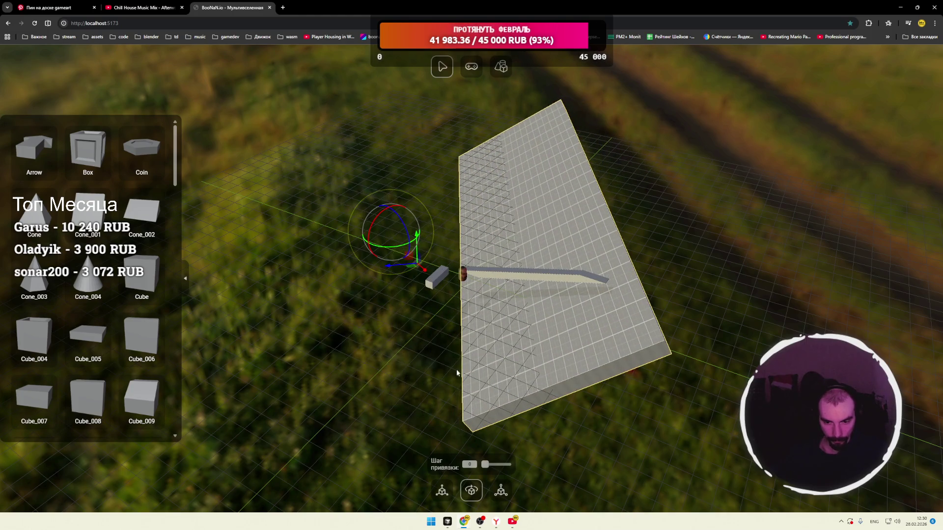
mouse_move(393, 247)
left_mouse_down()
mouse_move(561, 312)
mouse_move(550, 294)
mouse_move(573, 301)
mouse_move(545, 292)
mouse_move(495, 312)
mouse_move(563, 309)
mouse_move(501, 310)
left_mouse_up()
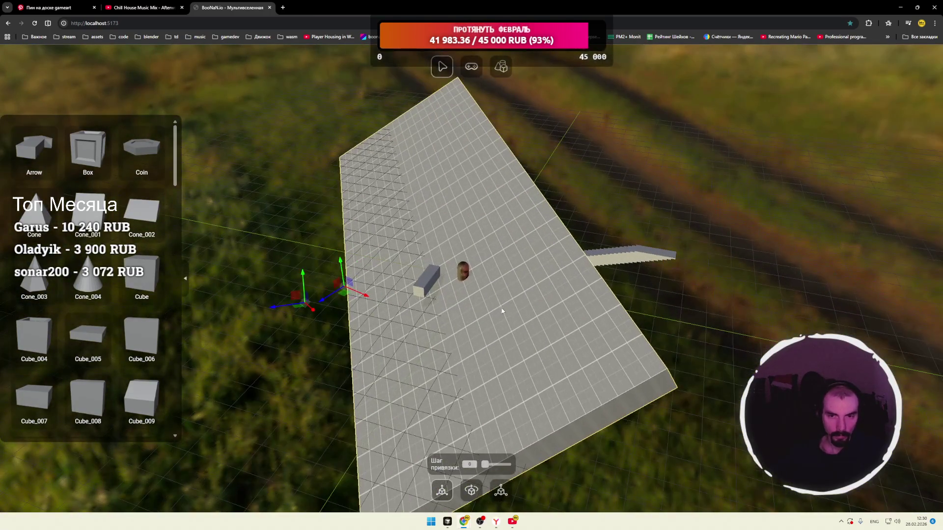
left_click(471, 66)
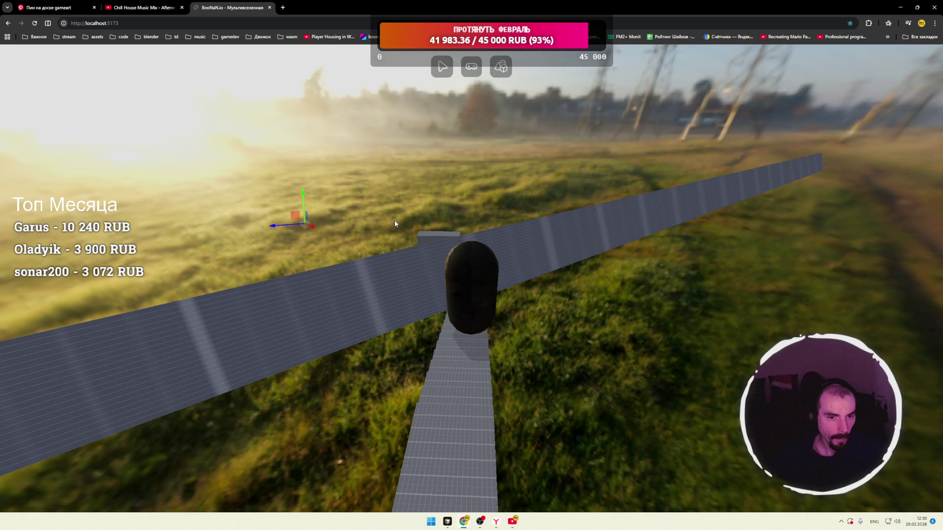
Return to the level editor and scroll through the asset library's Arrow, Box and Coin pieces.
left_click(442, 67)
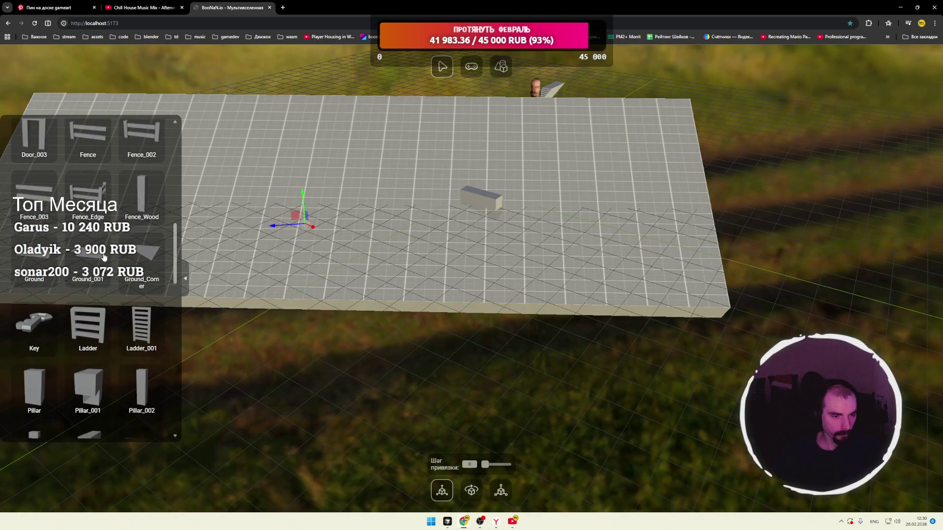
scroll(79, 289, "down", 5)
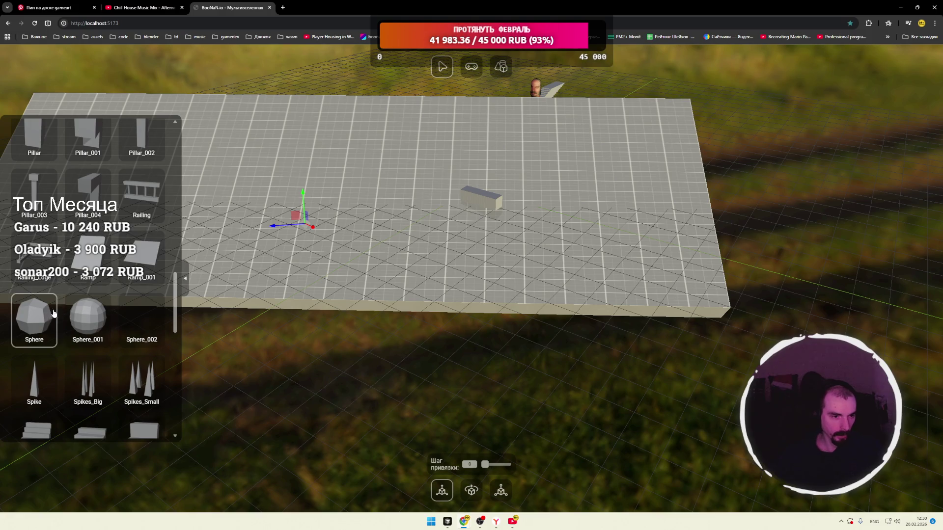
scroll(53, 314, "down", 8)
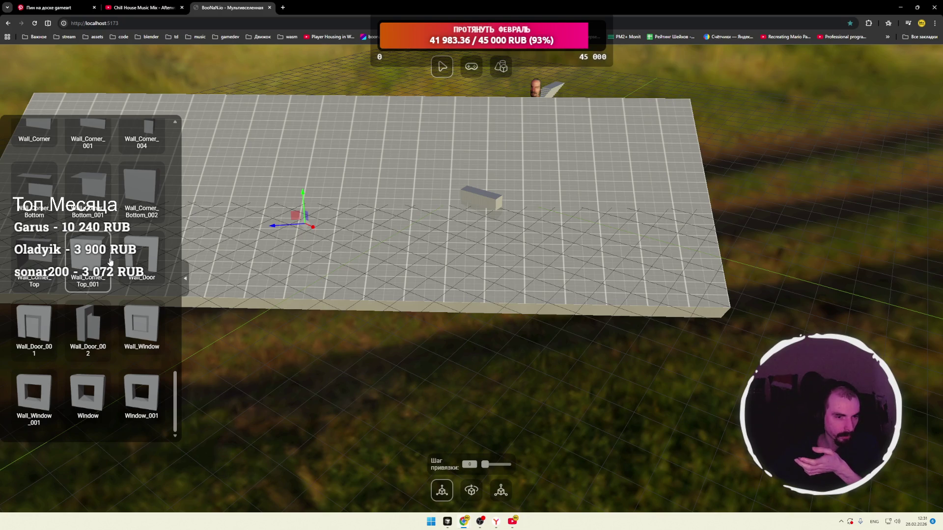
scroll(109, 259, "up", 5)
Collapse the asset library with its side handle, then restore it to show Cone, Cube and Cylinder.
left_click(187, 278)
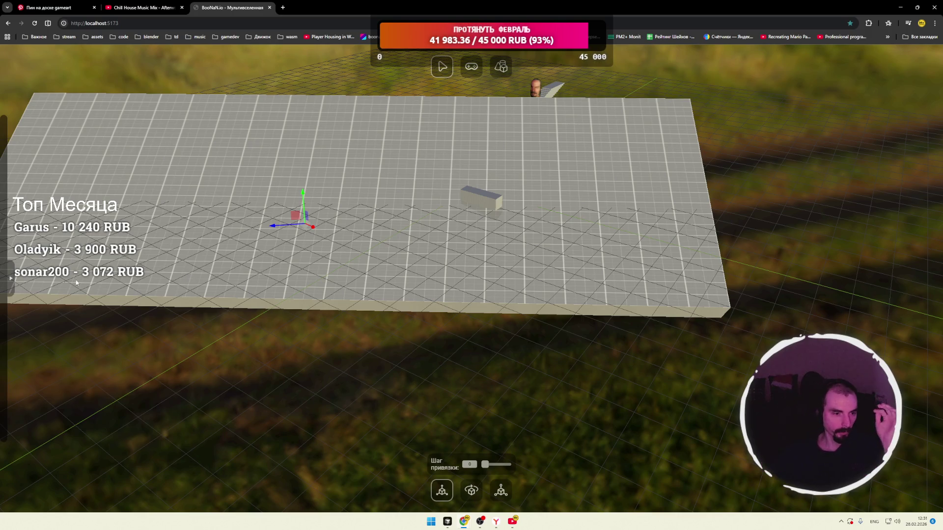
left_click(12, 280)
scroll(147, 265, "up", 10)
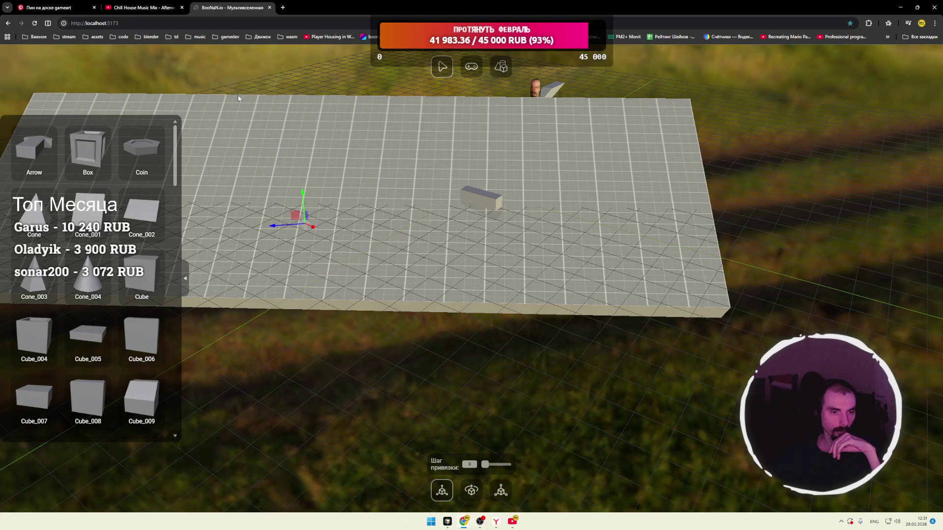
scroll(175, 155, "down", 1)
mouse_move(174, 156)
left_mouse_down()
mouse_move(180, 224)
mouse_move(189, 142)
left_mouse_up()
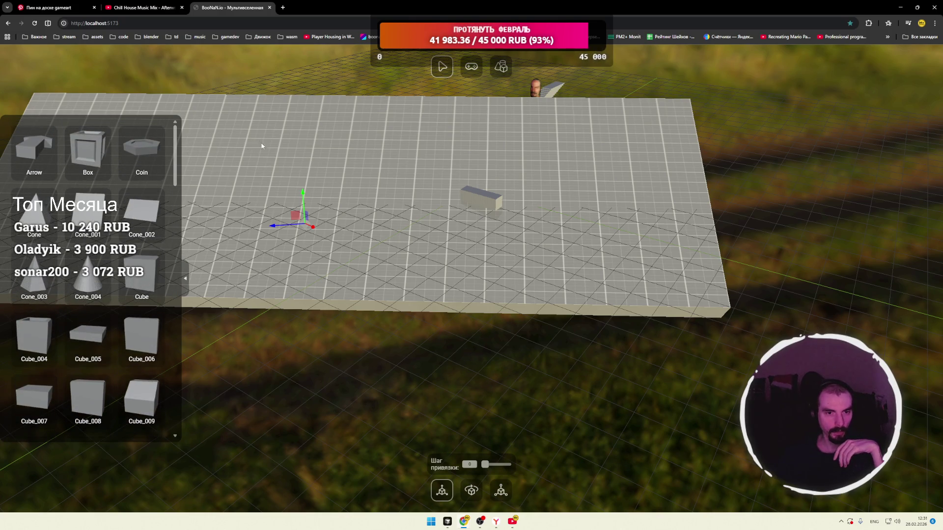
Select the ground slab and drag it down beneath the staircase, then orbit the view.
left_click(305, 200)
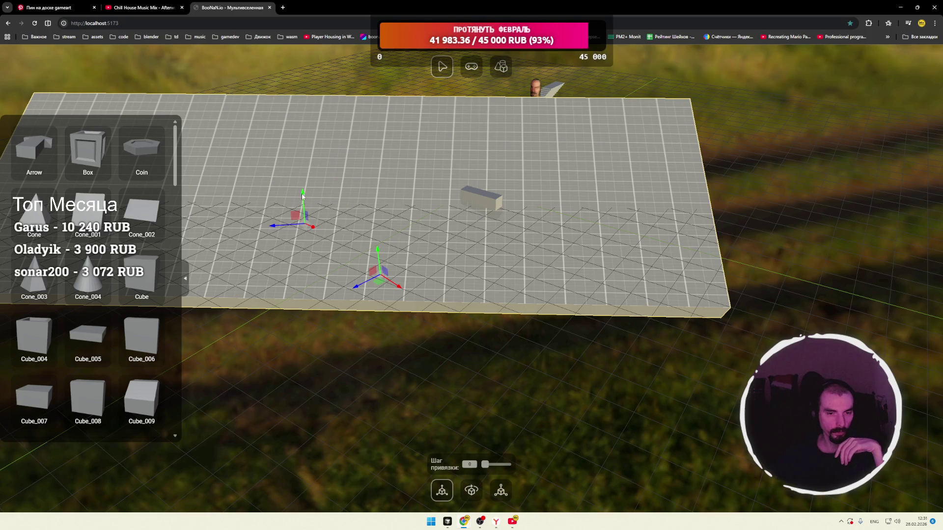
left_click_drag(377, 252, 379, 282)
left_click_drag(373, 101, 388, 103)
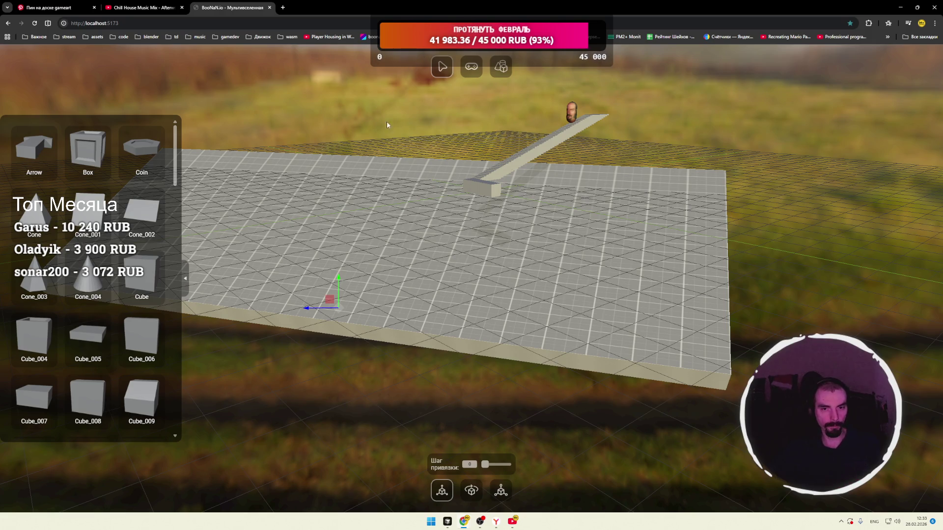
scroll(397, 124, "up", 3)
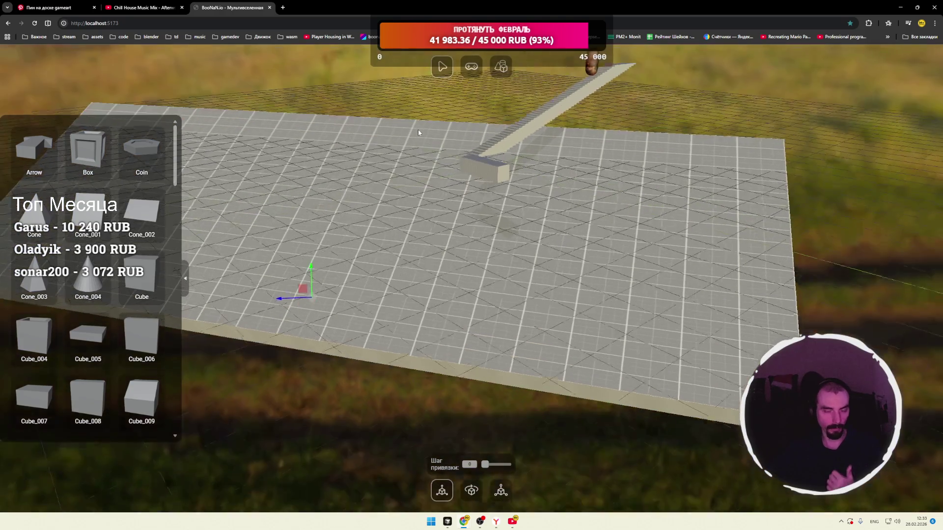
scroll(418, 128, "down", 3)
left_click_drag(417, 129, 446, 236)
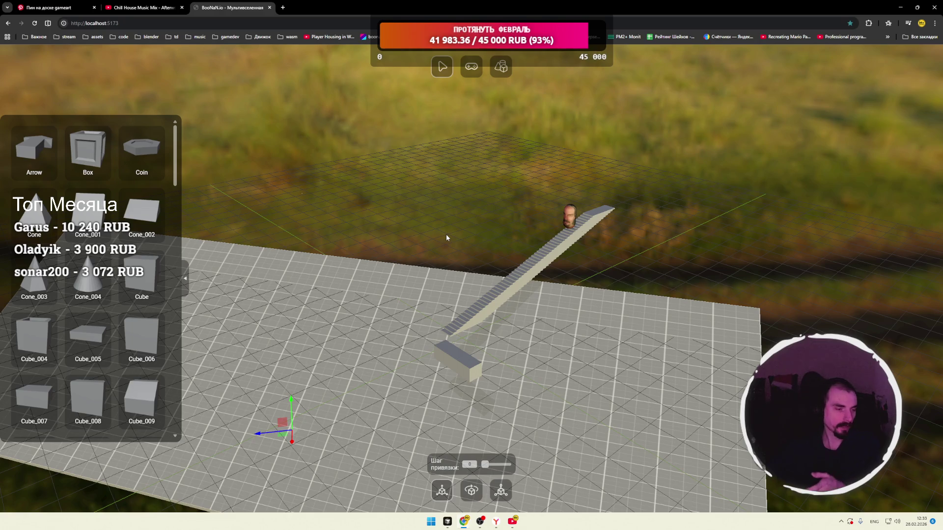
left_click_drag(444, 230, 495, 244)
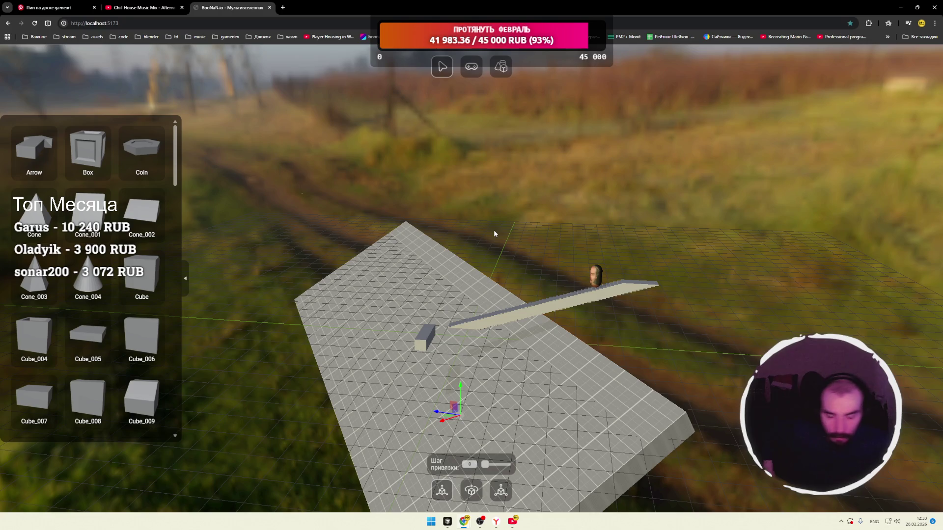
mouse_move(526, 188)
left_mouse_down()
mouse_move(520, 212)
mouse_move(481, 211)
mouse_move(562, 215)
left_mouse_up()
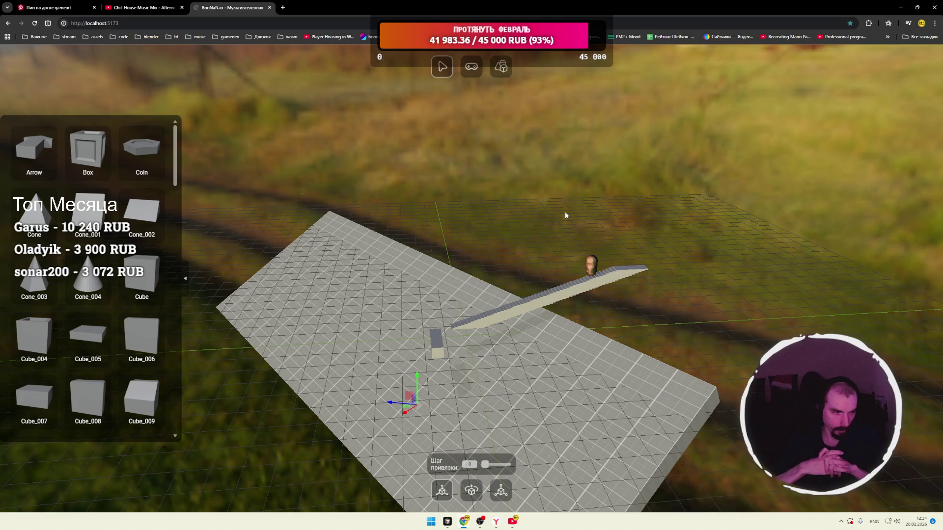
Back the character away from the other players, sidestepping and jumping toward the staircase.
left_click(282, 8)
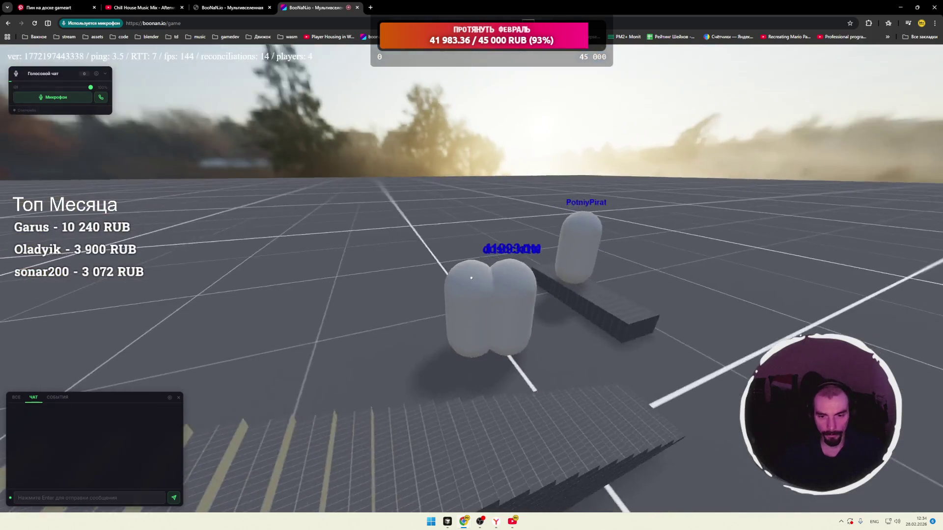
key("s")
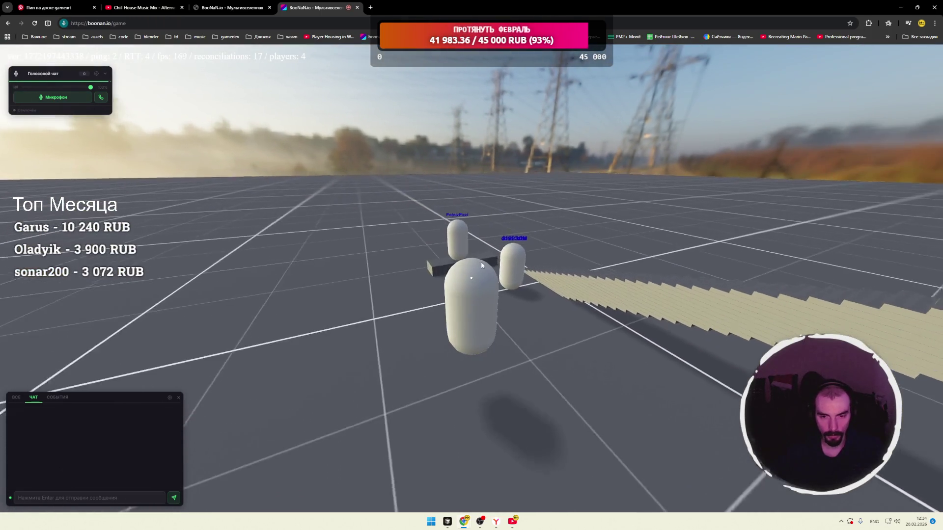
key("s")
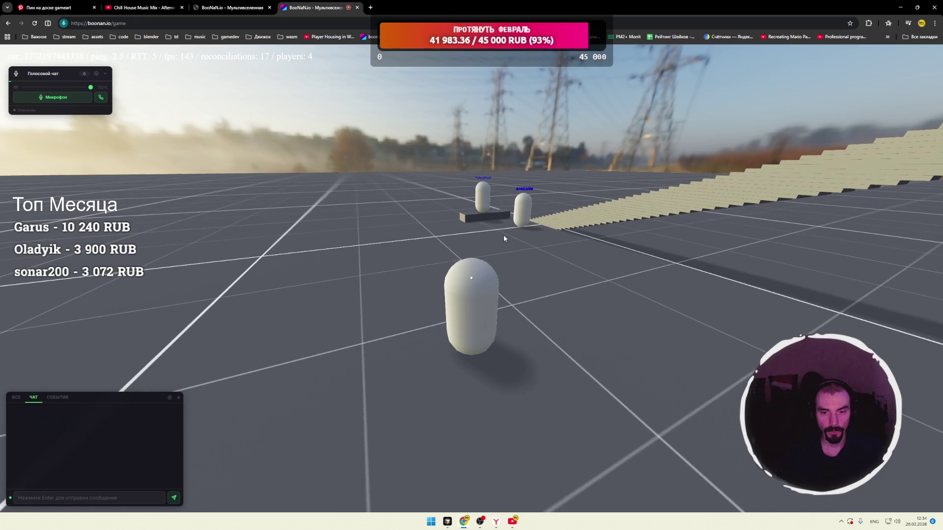
key("s")
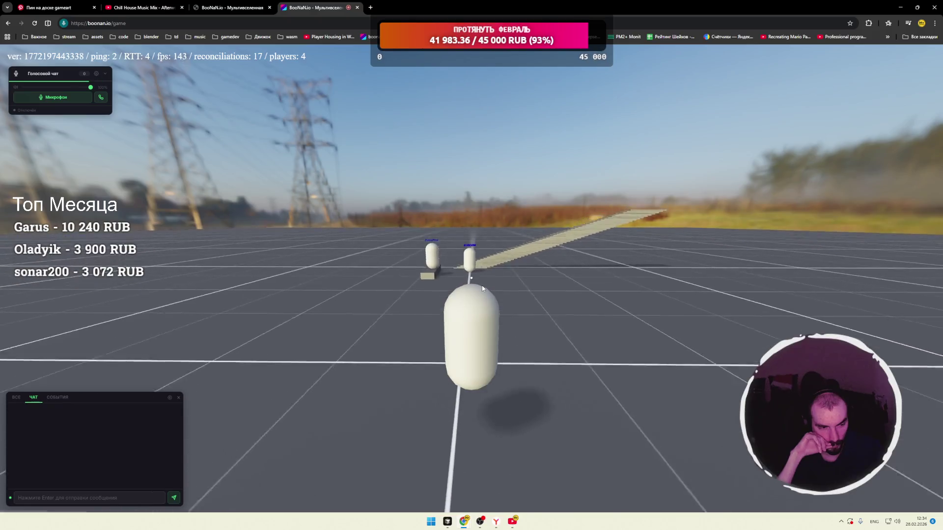
key("s")
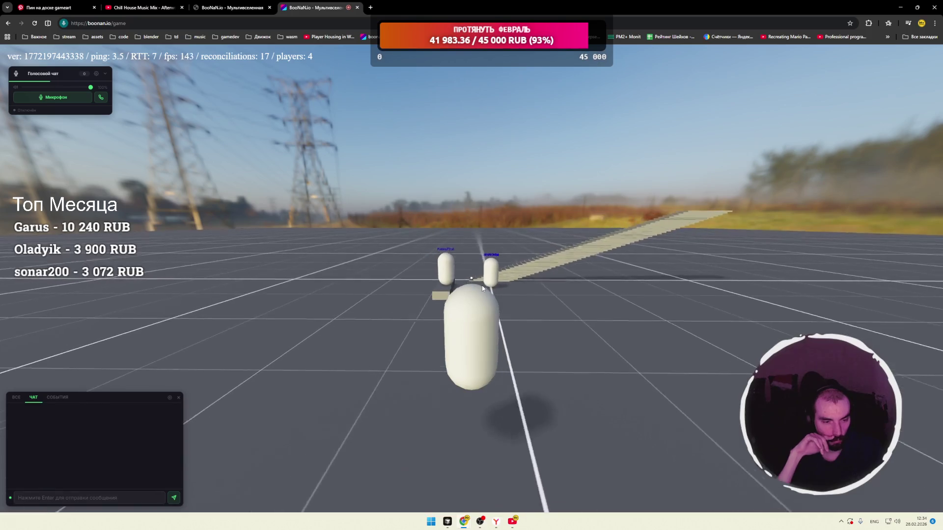
key("d")
key("s")
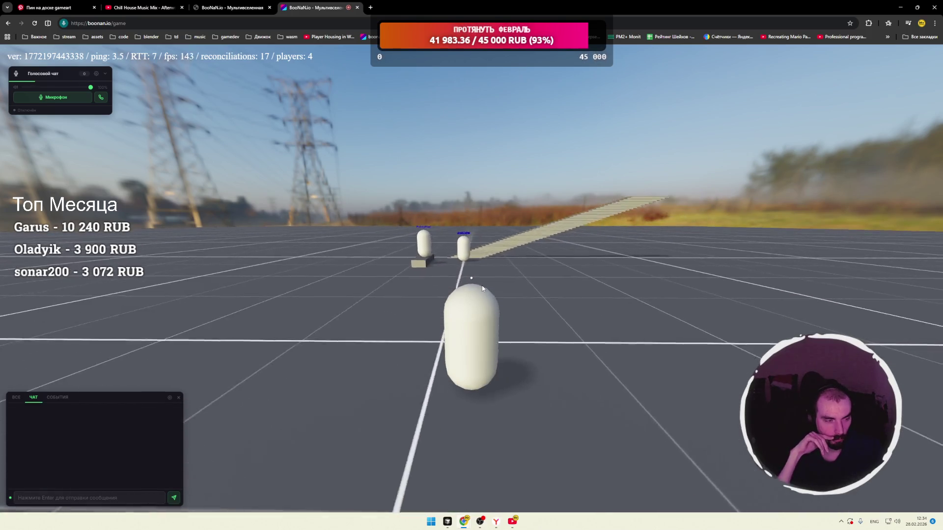
key("w")
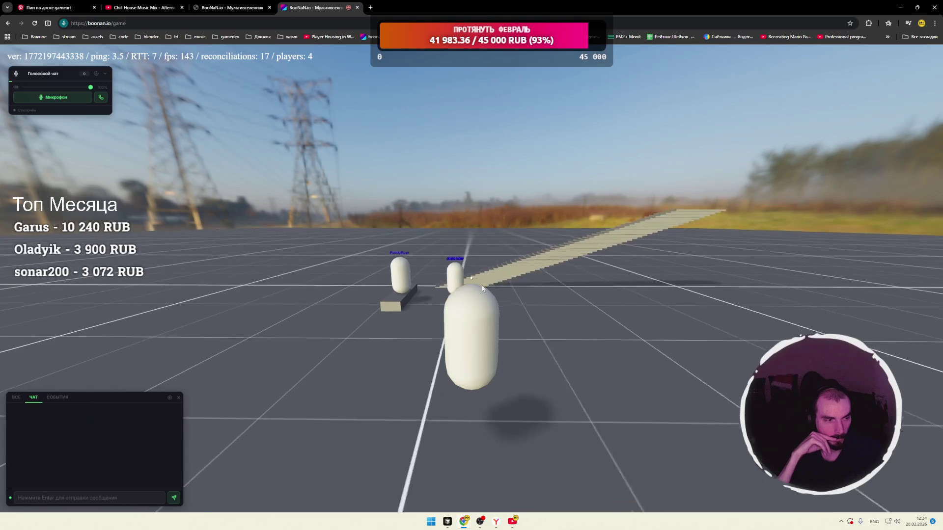
key("s")
key("w")
key("a")
key("d")
key("s")
key("a")
key("d")
key("w")
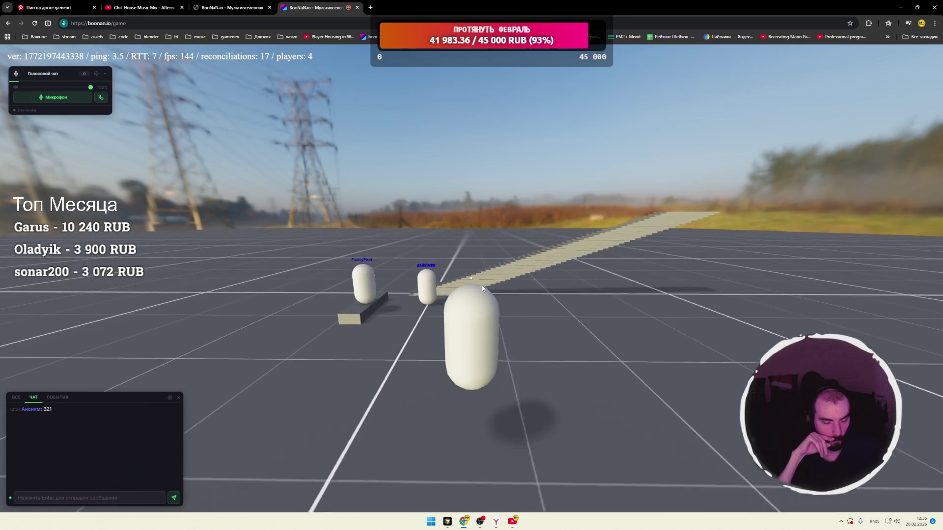
key("space")
key("s")
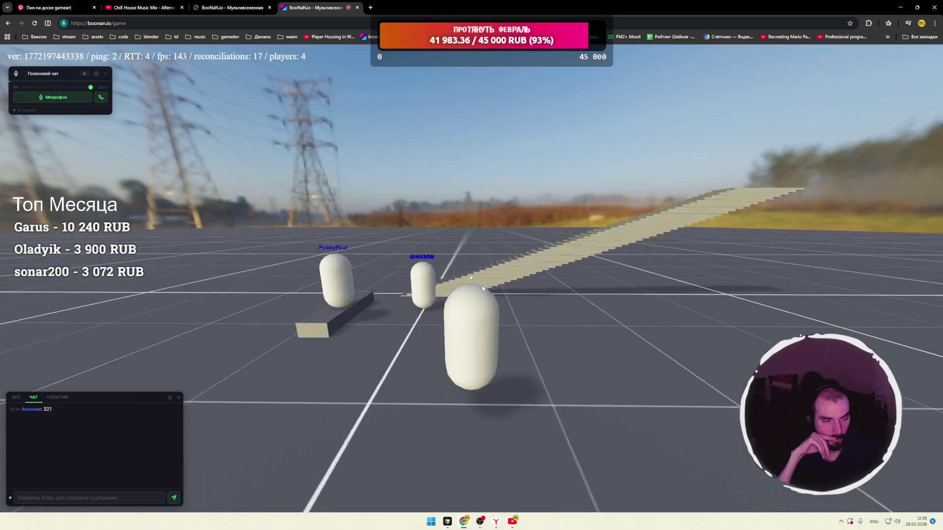
key("a")
key("d")
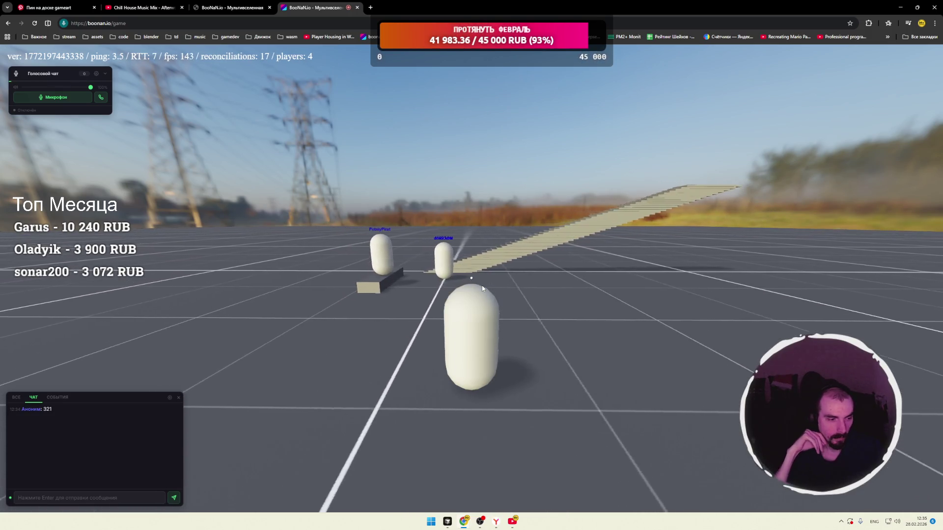
key("w")
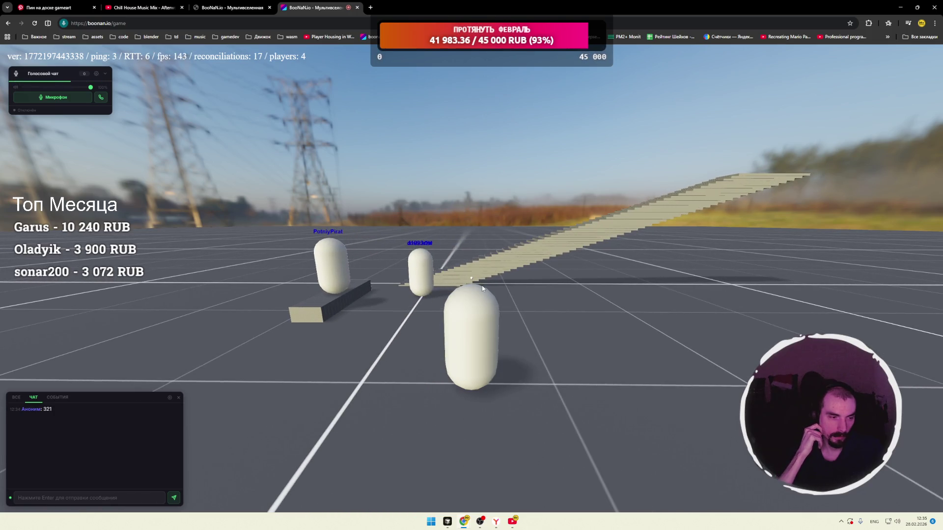
key("s")
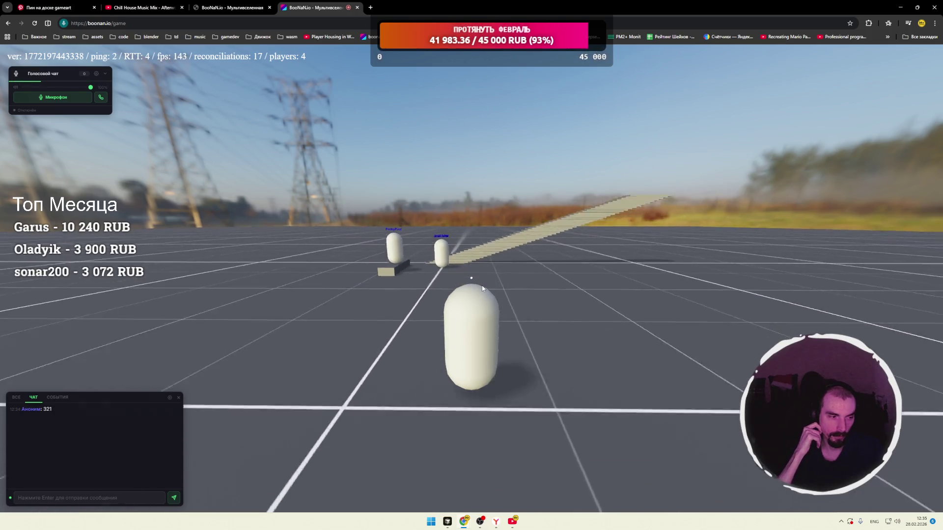
key("space")
Run diagonally around the group, then walk past the staircase and swing the view along it.
key("w")
key("a")
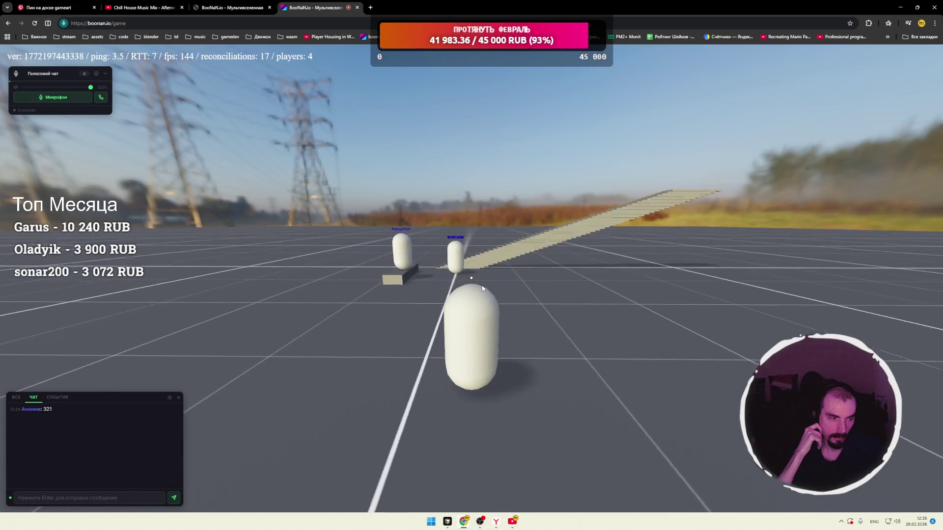
key("s")
key("a")
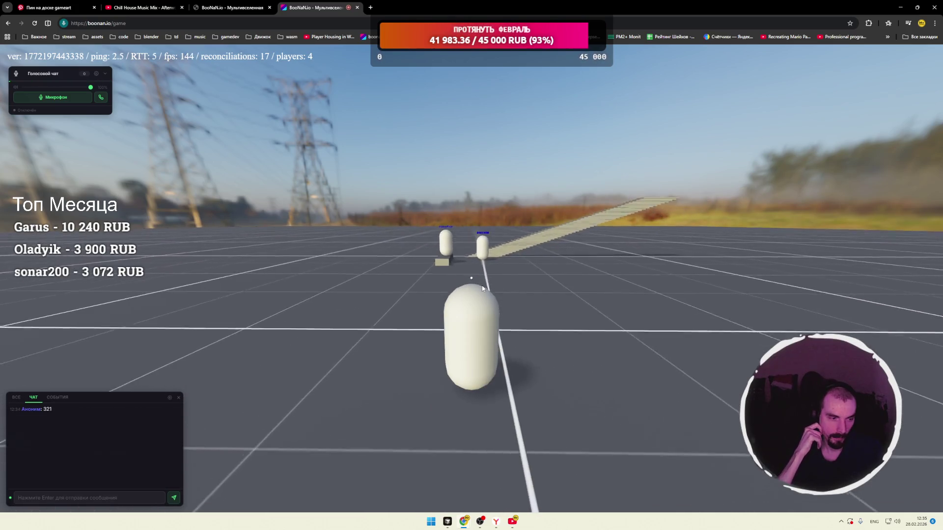
key("w")
key("d")
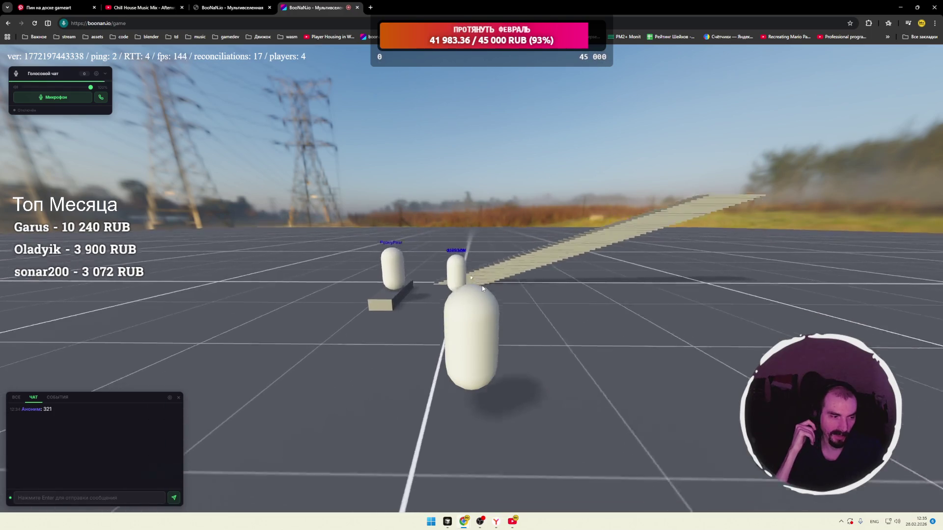
key("s")
key("d")
key("d")
key("w")
key("a")
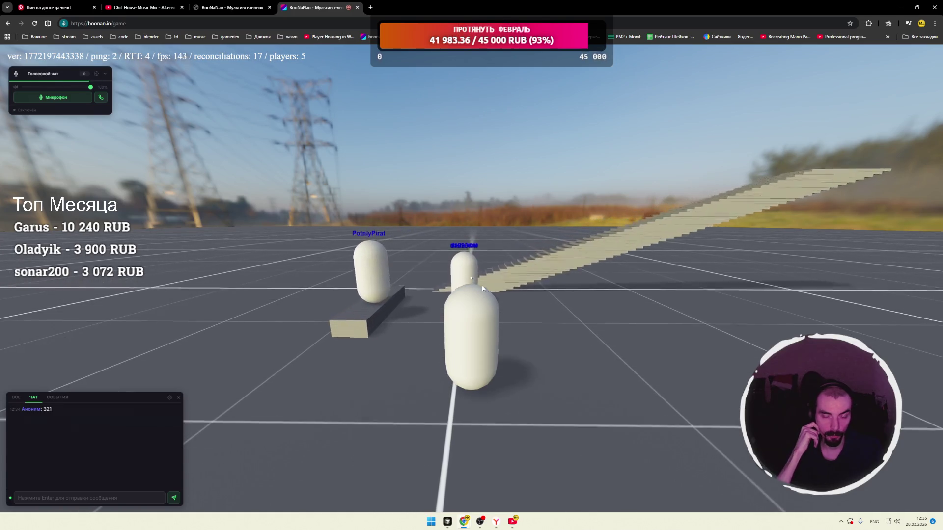
key("w")
key("d")
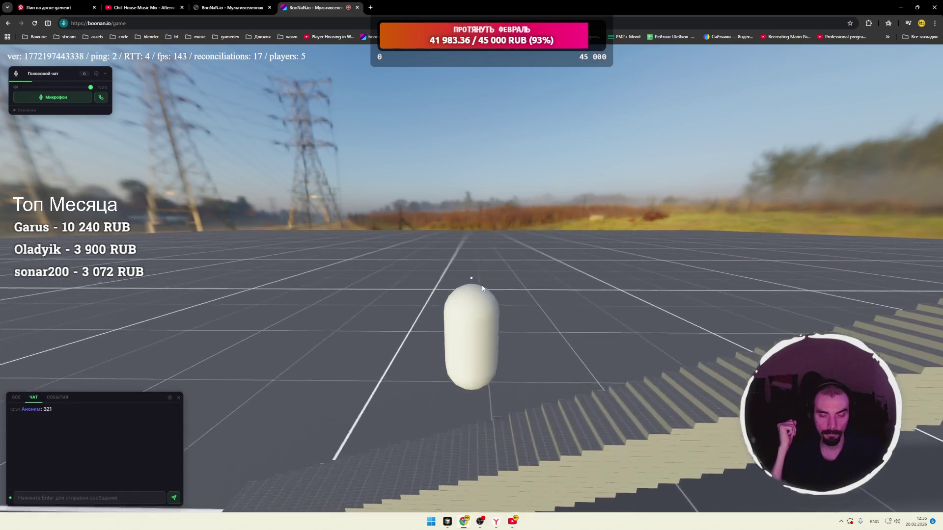
key("w")
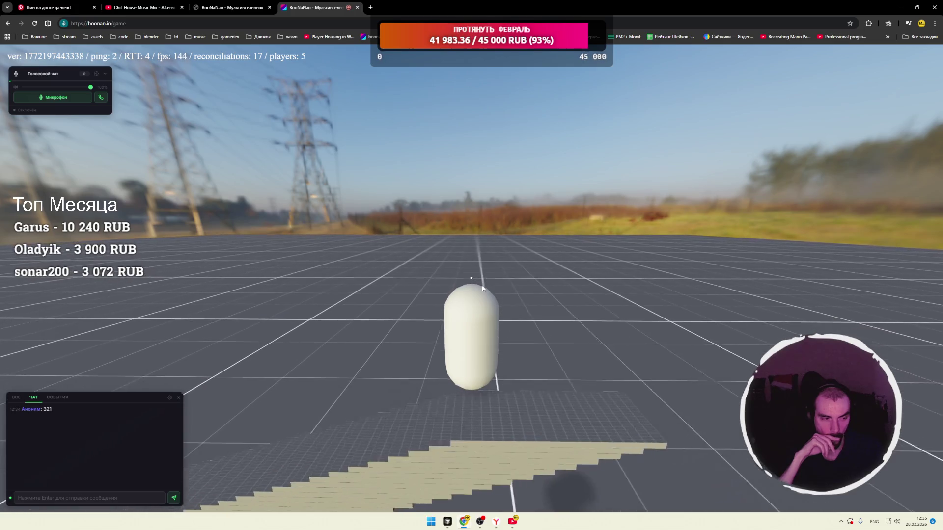
key("w")
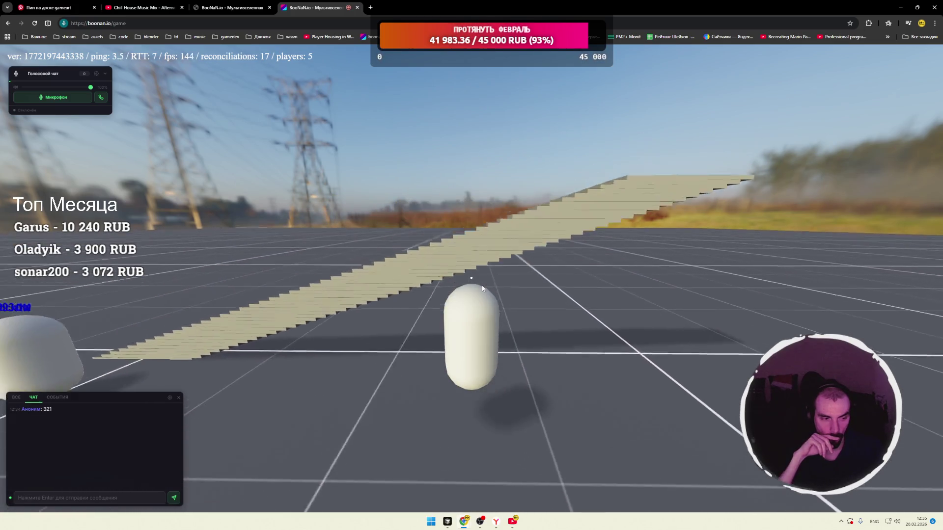
key("a")
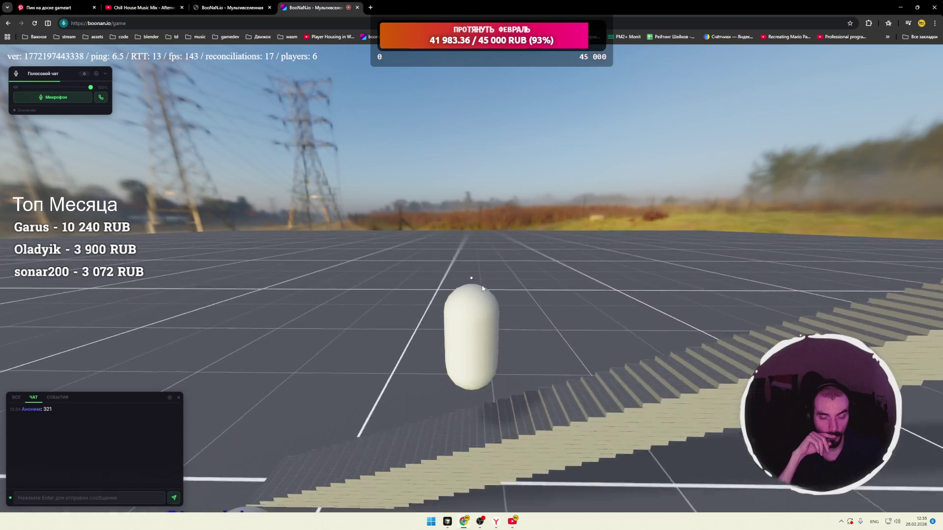
key("w")
key("a")
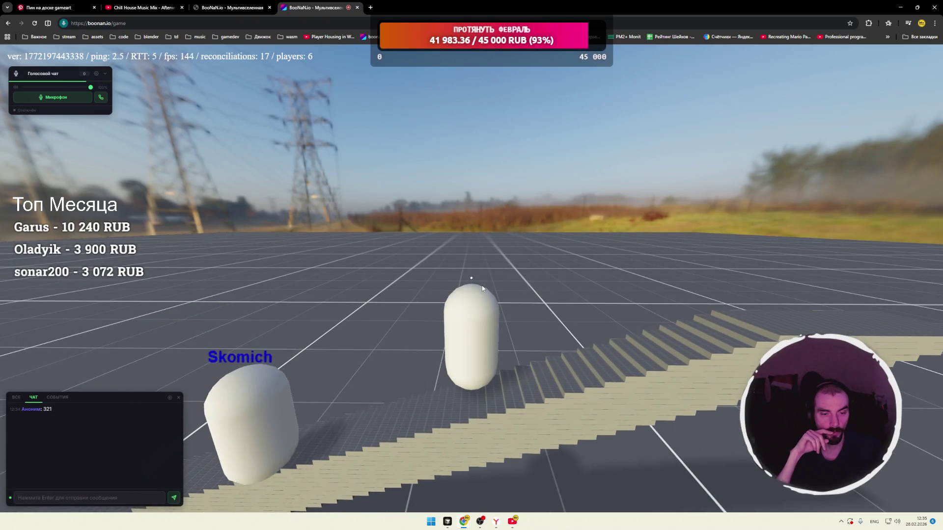
key("s")
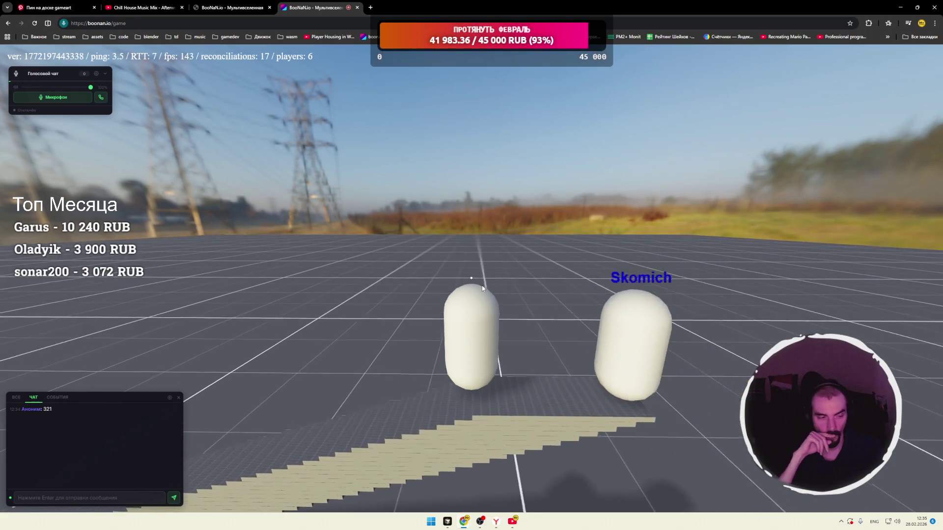
Cross under the staircase back to the slab, hop beside the players, then open Windows Sound settings.
key("s")
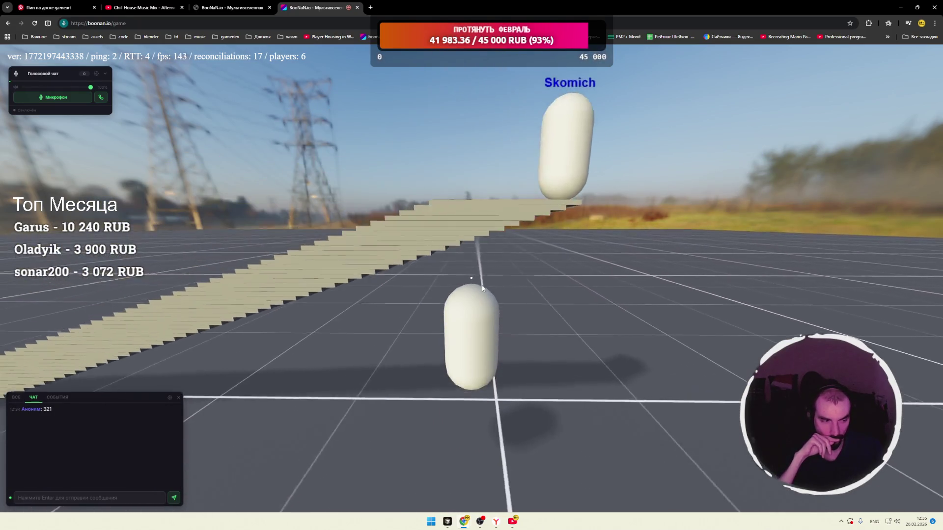
key("s")
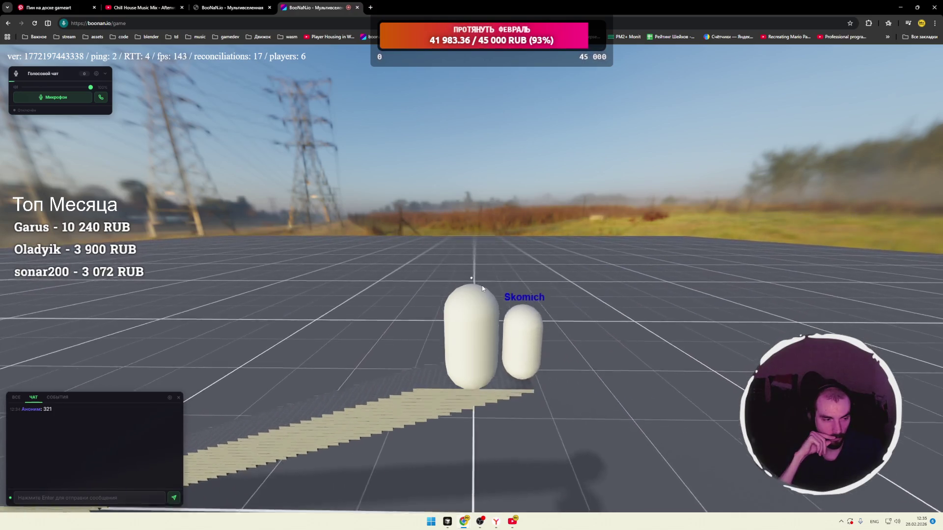
key("a")
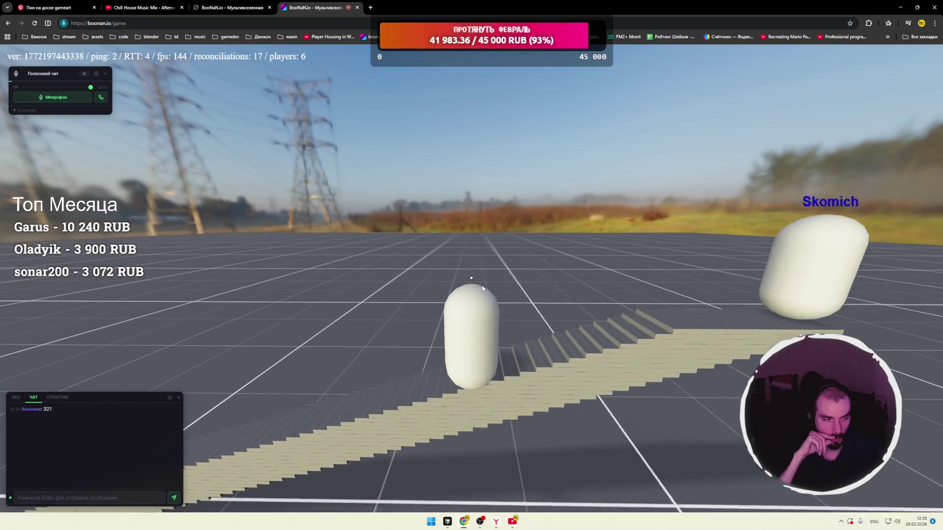
key("s")
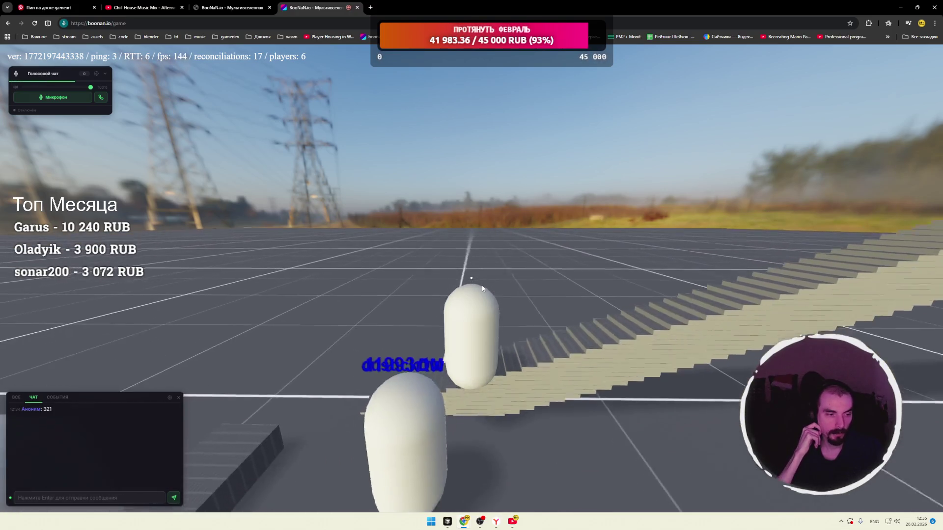
key("a")
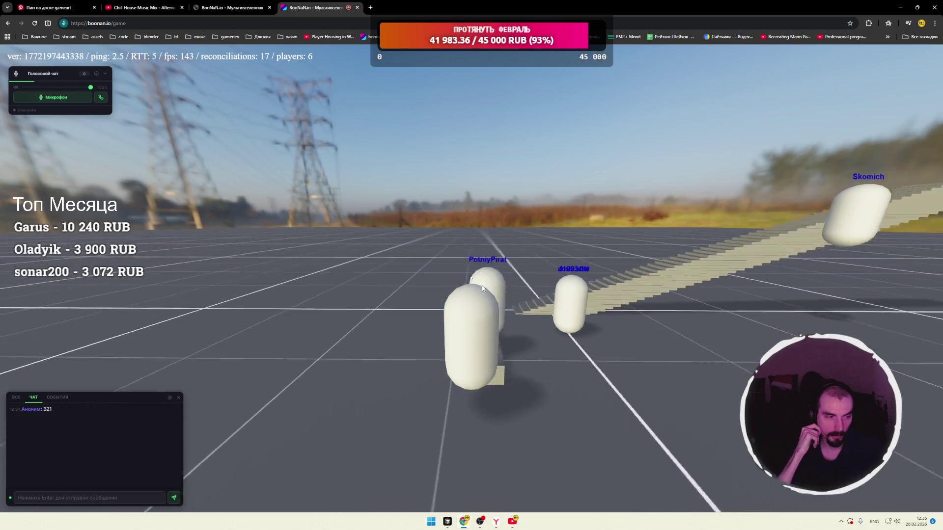
key("w")
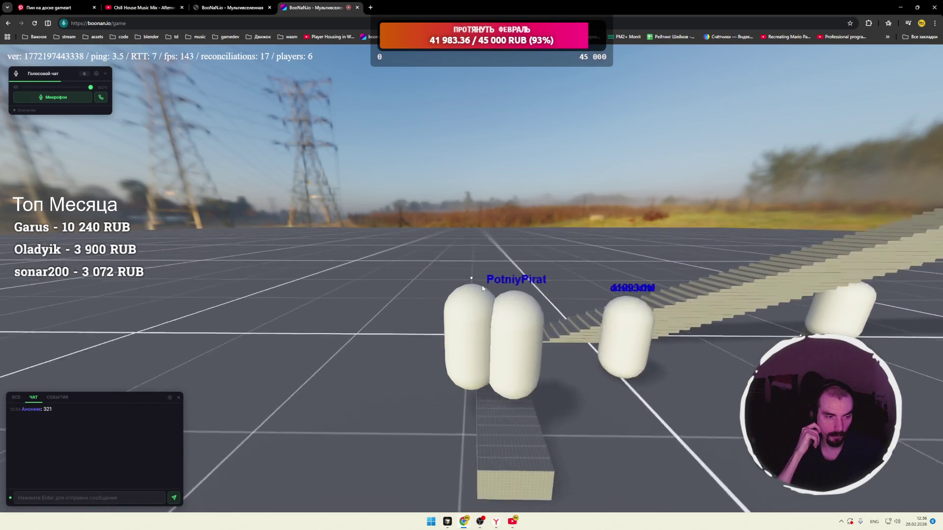
key("s")
key("w")
key("s")
key("w")
key("s")
key("w")
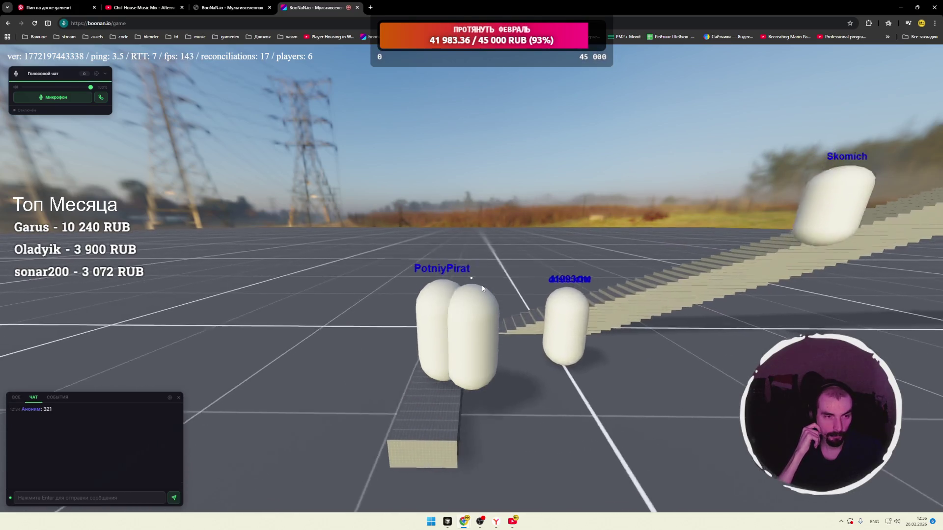
key("s")
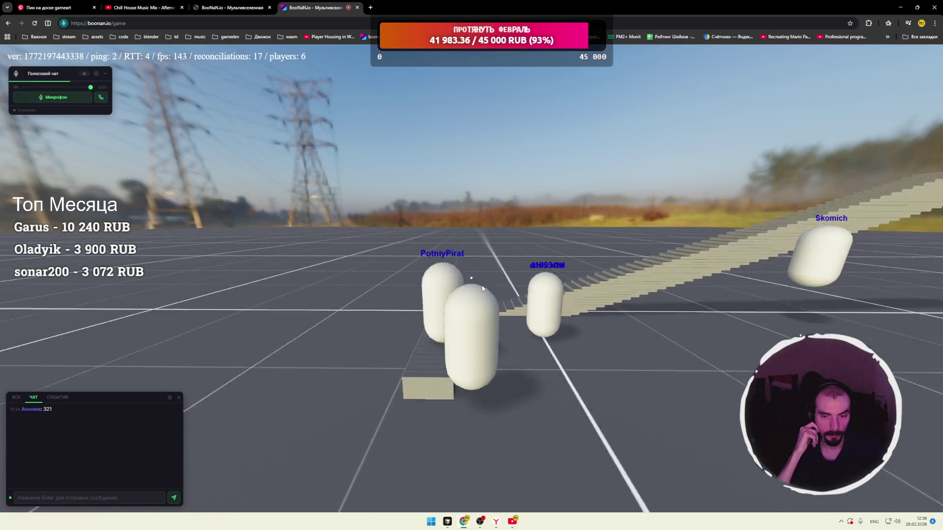
key("w")
key("s")
key("d")
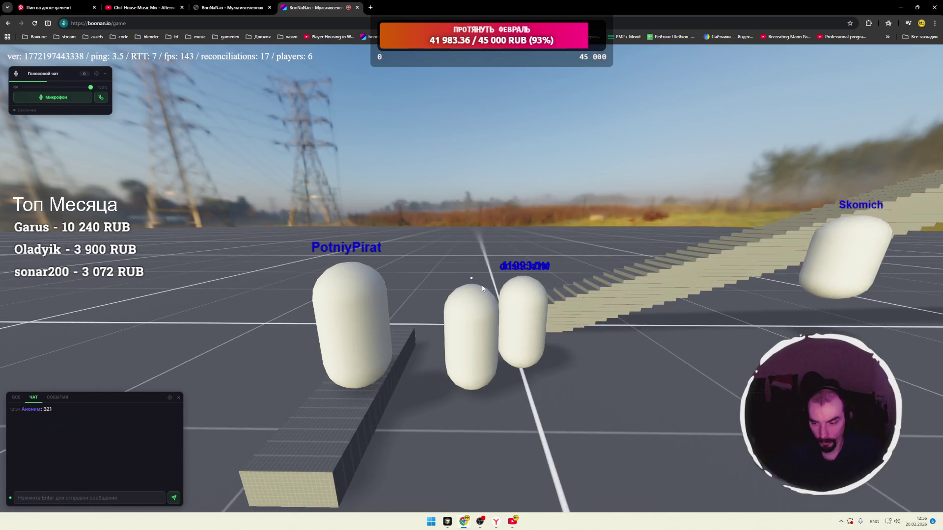
right_click(897, 521)
left_click(884, 499)
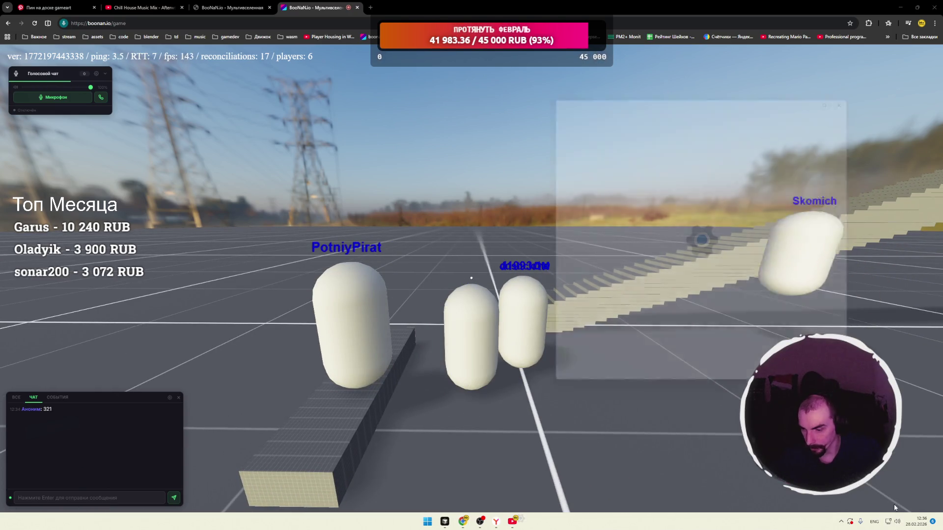
Check the Sound input volume and join the game's voice chat call.
scroll(739, 297, "down", 10)
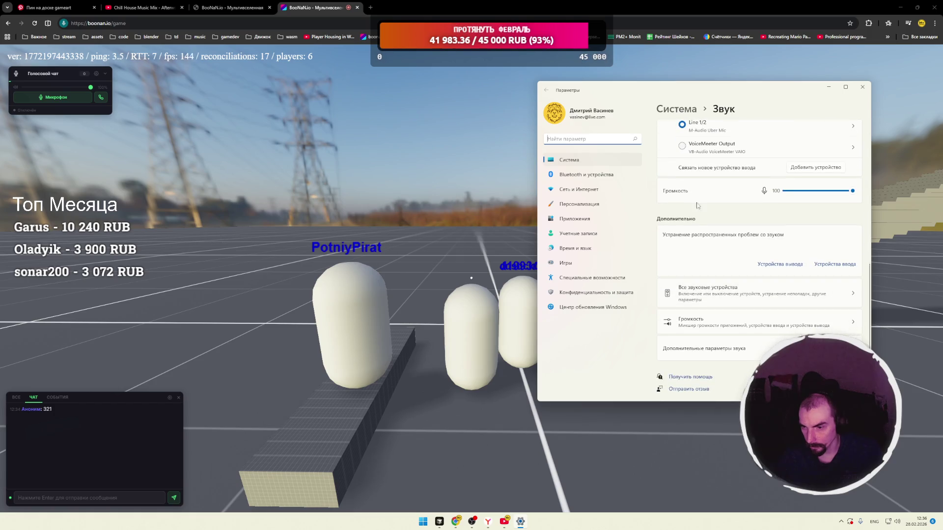
left_click(100, 97)
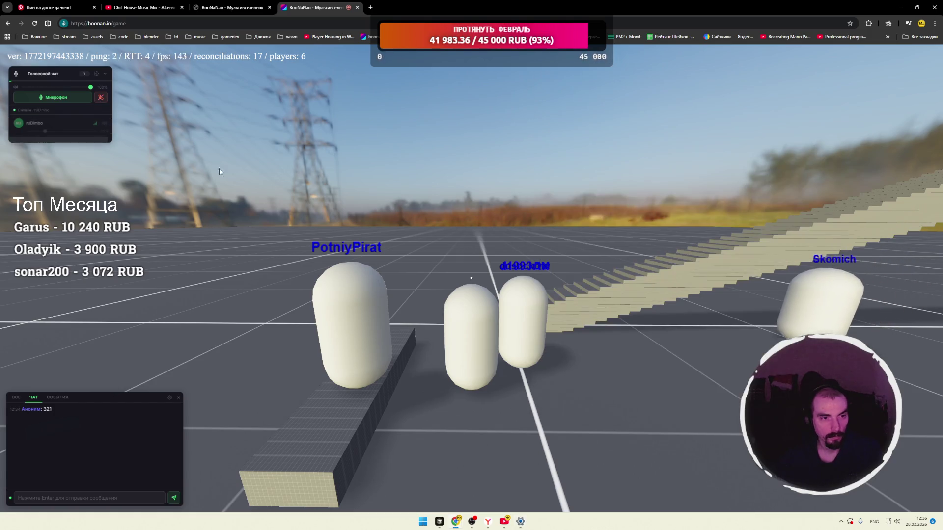
key("alt+Tab")
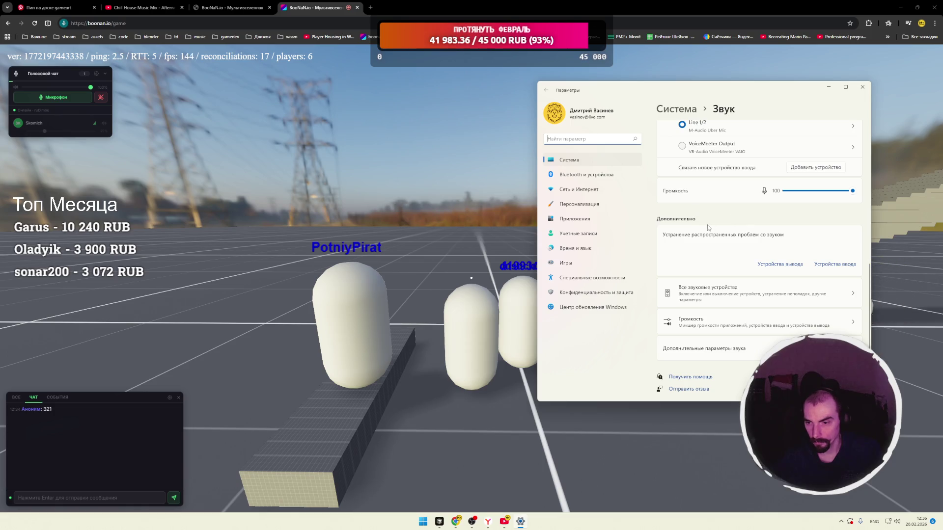
Nudge the Settings window left and return control to the game, facing along the staircase.
scroll(706, 226, "up", 1)
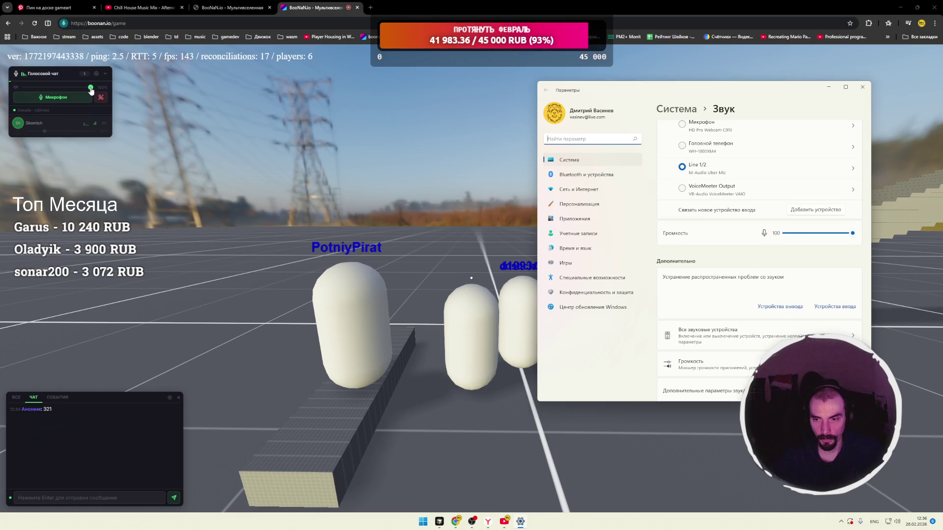
left_click_drag(572, 97, 563, 102)
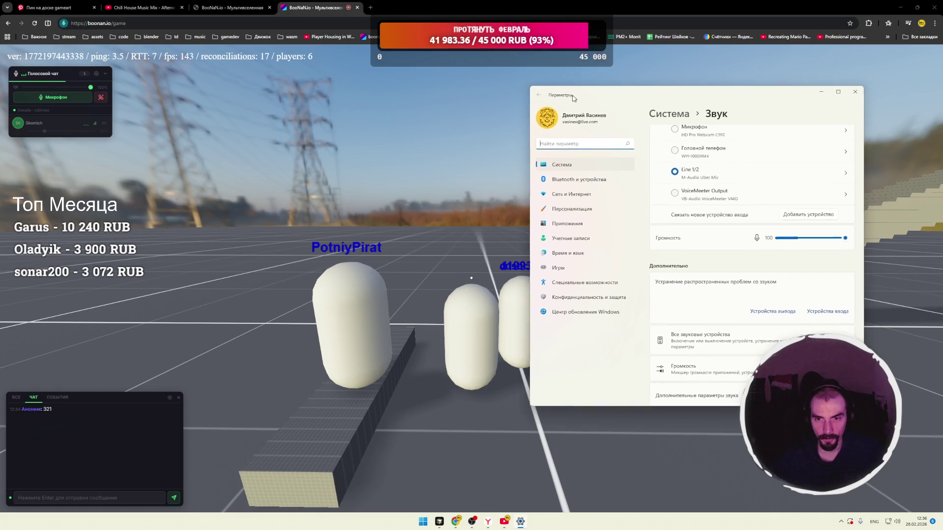
left_click(447, 208)
key("w")
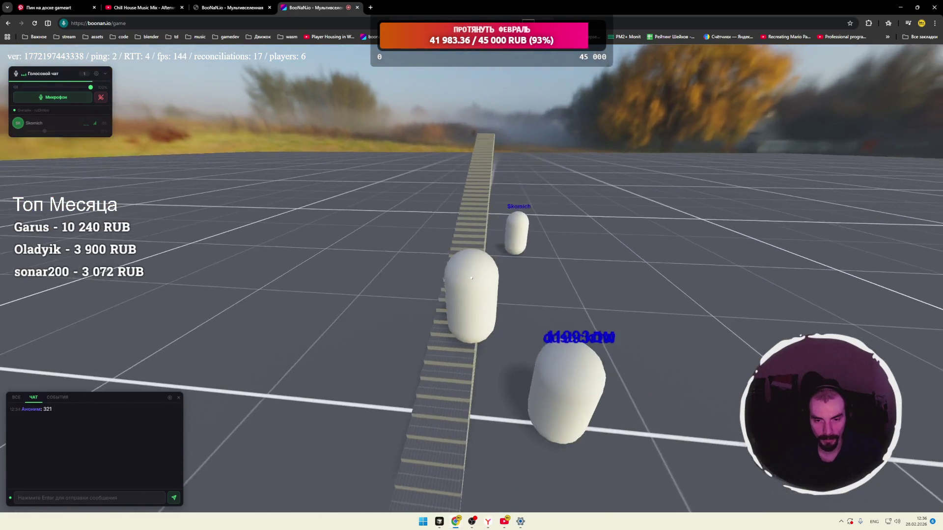
key("Escape")
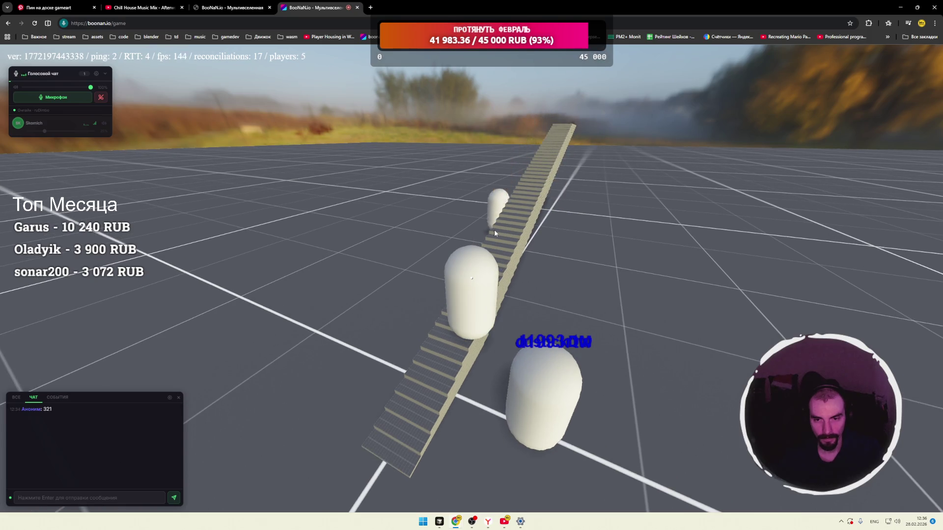
left_click(494, 228)
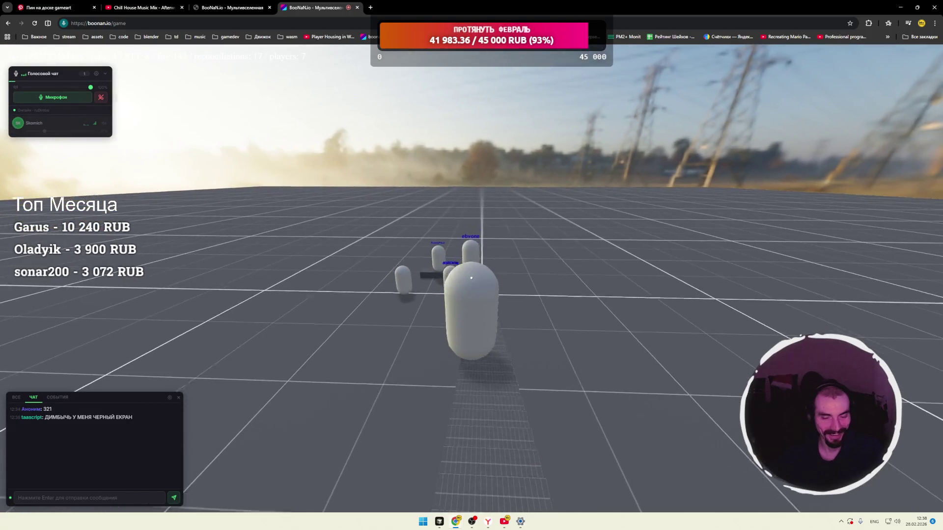
Resume camera control in the game with the character at the foot of the staircase.
left_click(481, 323)
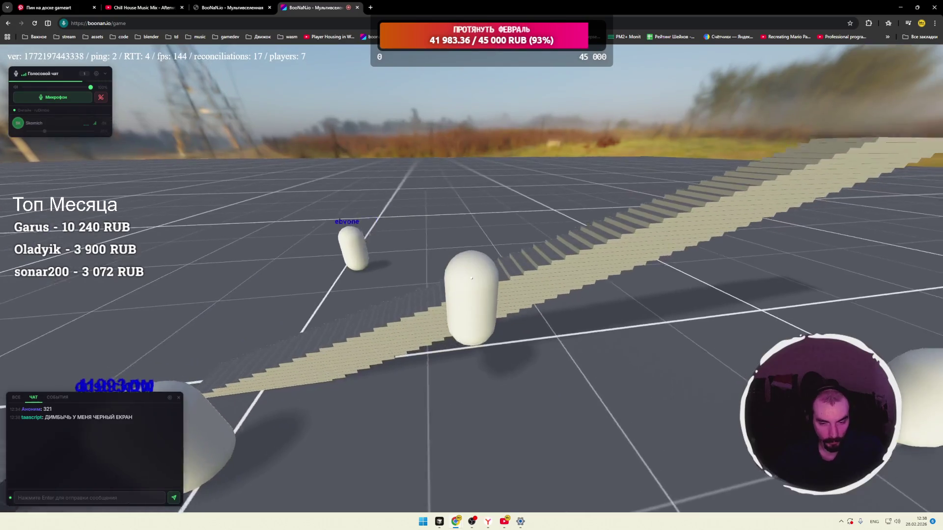
Orbit the camera to look up the staircase, then reopen the Windows Sound settings.
left_click_drag(482, 323, 482, 321)
left_click(482, 321)
left_click_drag(471, 278, 472, 278)
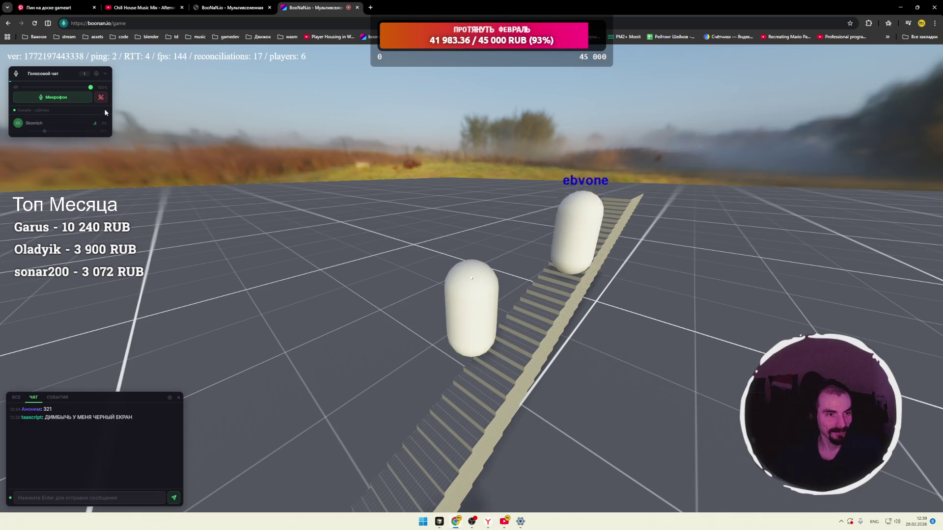
left_click_drag(472, 277, 426, 188)
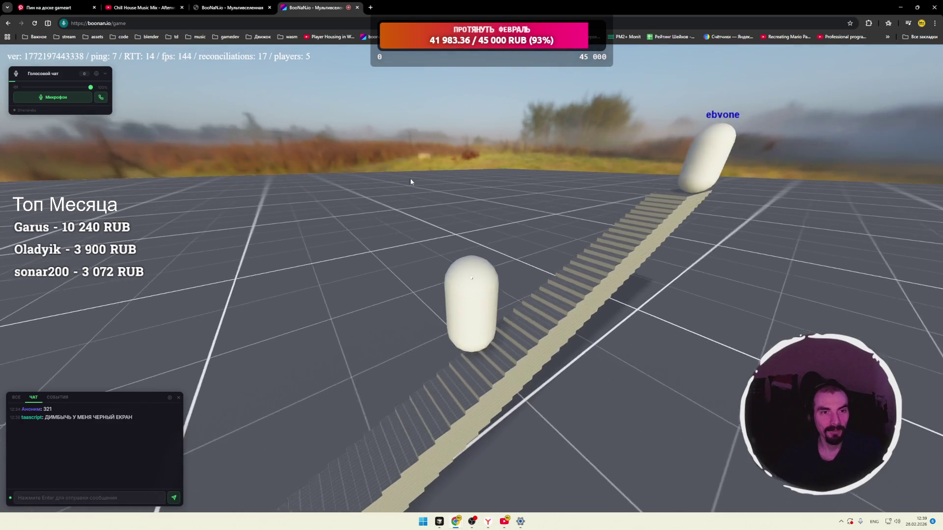
left_click(520, 523)
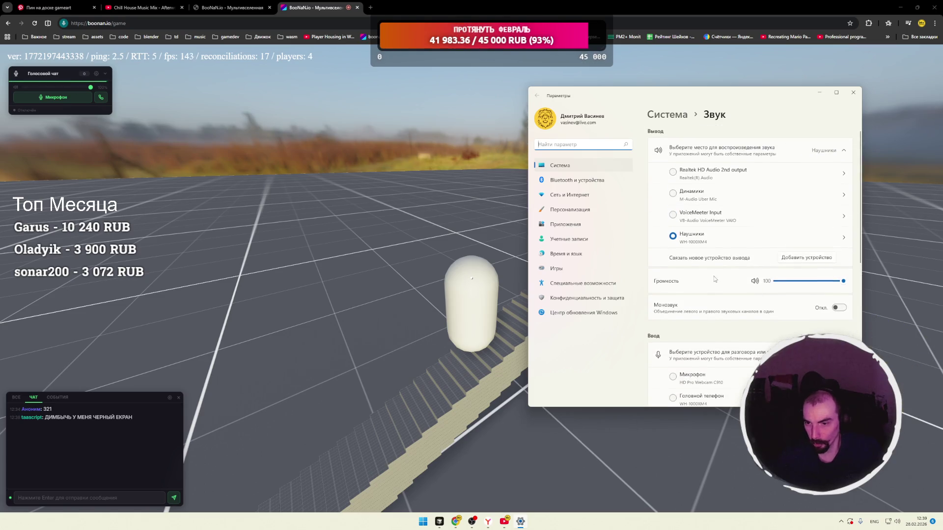
left_click(852, 93)
mouse_move(536, 252)
left_mouse_down()
mouse_move(481, 252)
mouse_move(471, 278)
mouse_move(478, 260)
left_mouse_up()
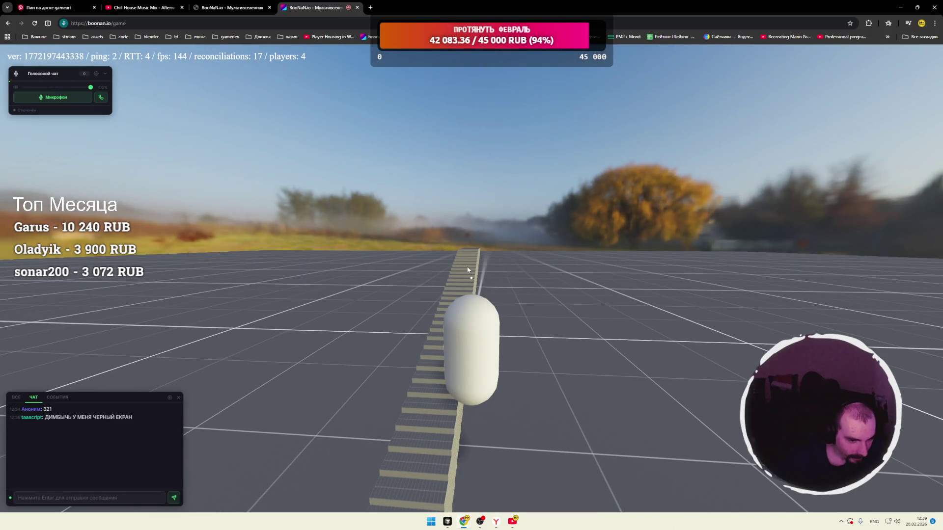
Orbit the camera so the other players line up and the stairs run ahead.
left_click_drag(466, 269, 468, 267)
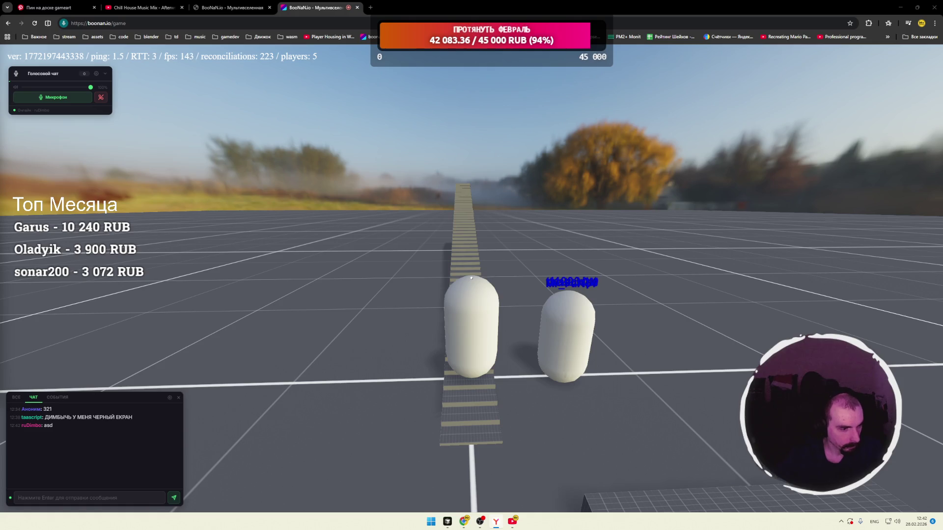
mouse_move(469, 221)
left_mouse_down()
mouse_move(478, 268)
mouse_move(344, 236)
left_mouse_up()
left_click_drag(471, 278, 550, 278)
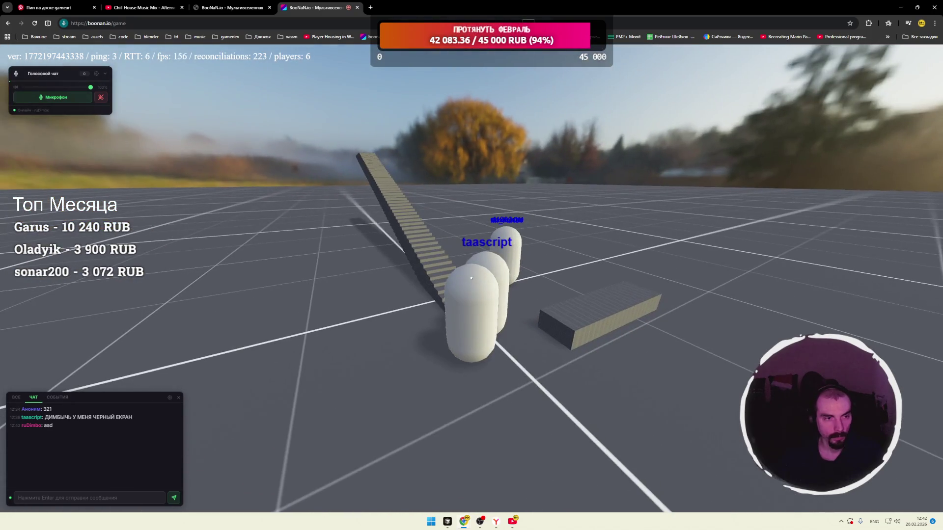
left_click_drag(169, 220, 115, 202)
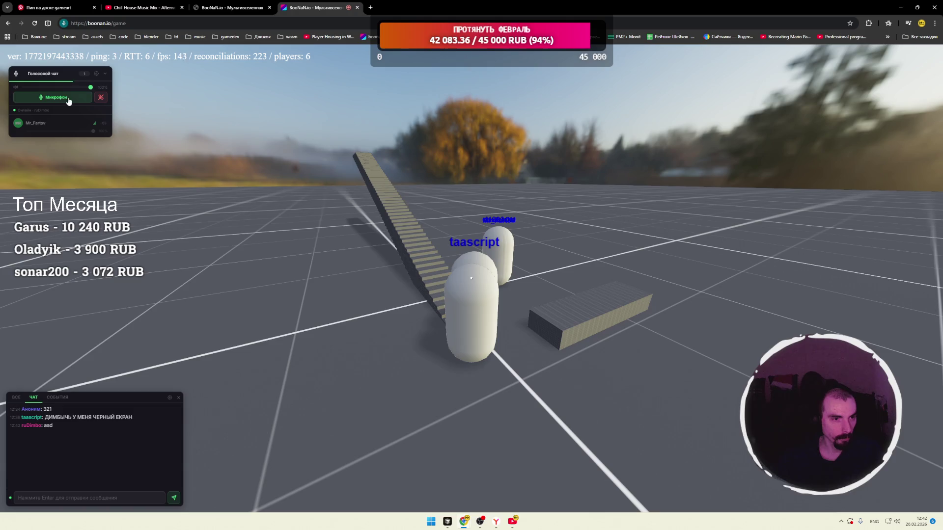
left_click_drag(130, 160, 479, 225)
Step onto the staircase, walk along it, then step off and turn around near the stairs.
key("s")
key("a")
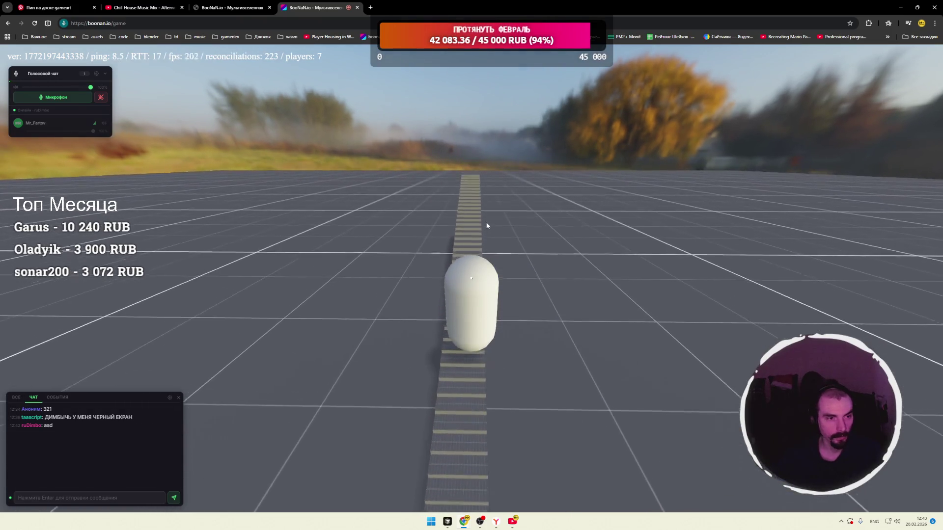
key("w")
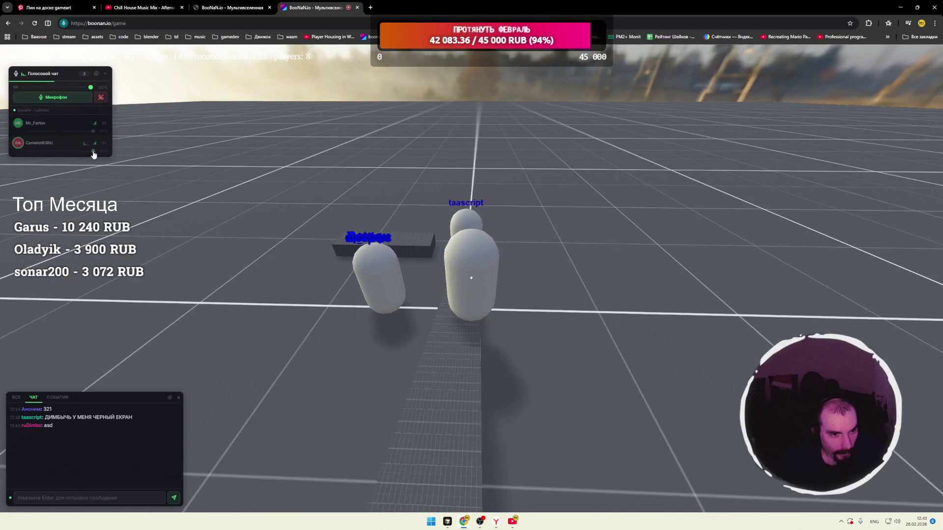
key("a")
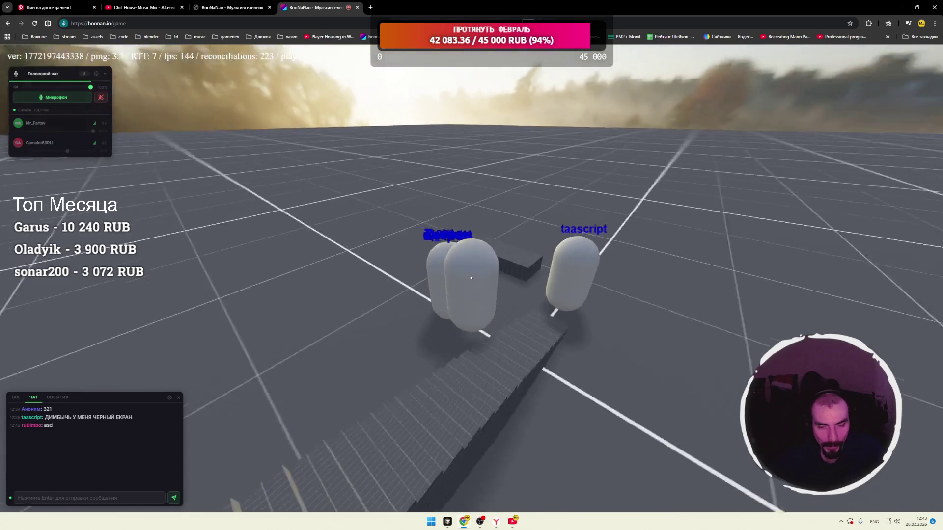
key("d")
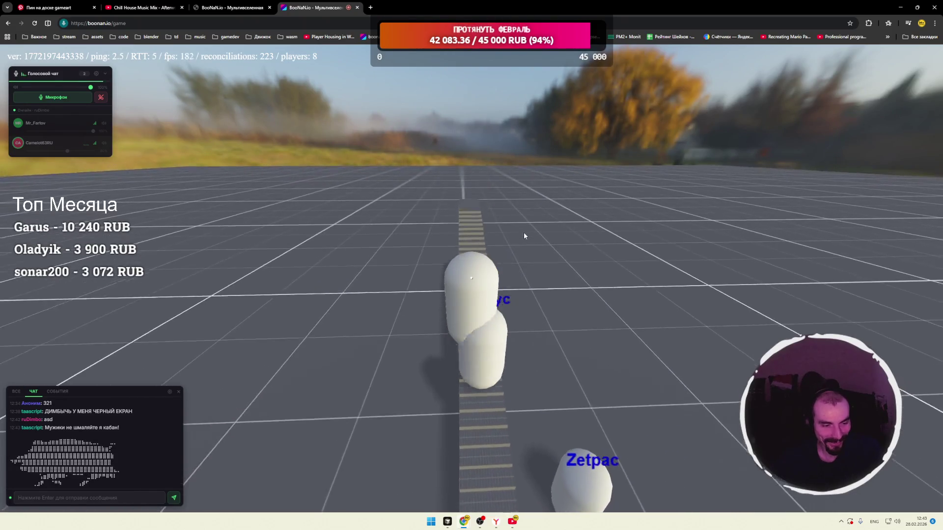
key("a")
key("d")
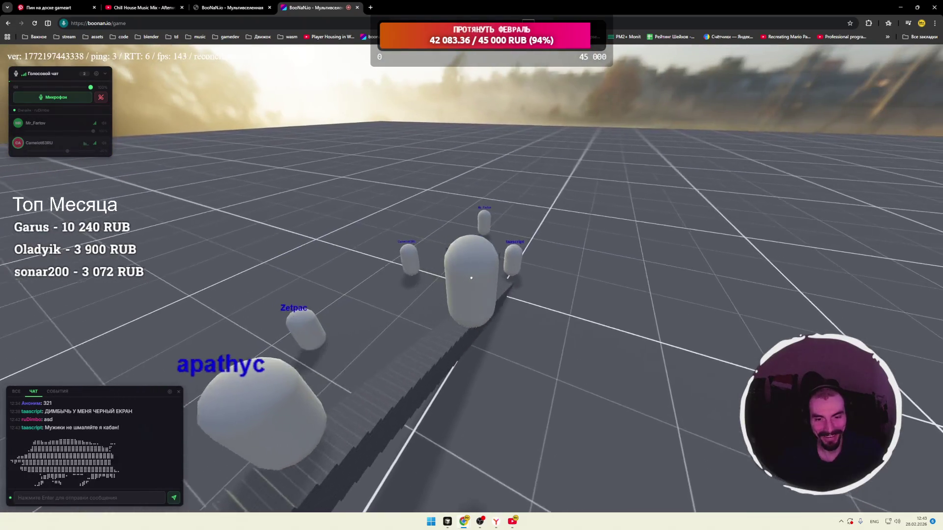
key("a")
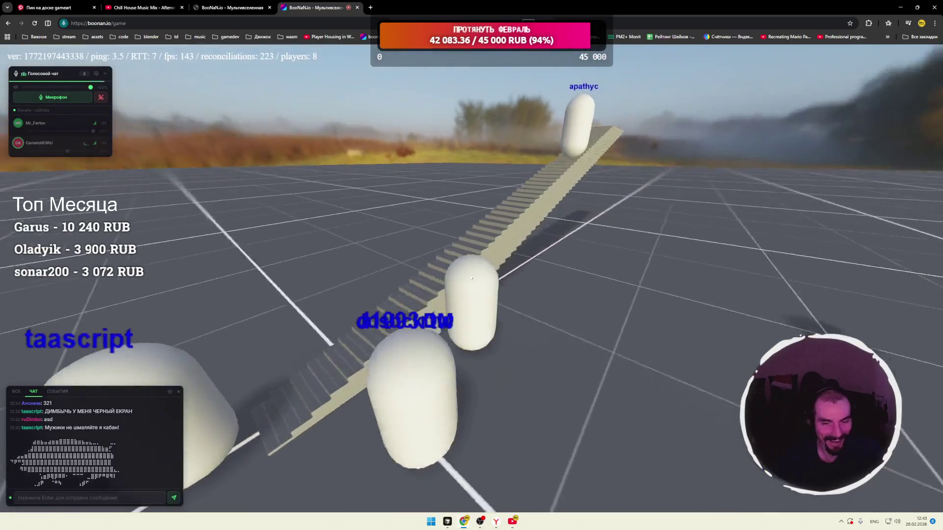
key("d")
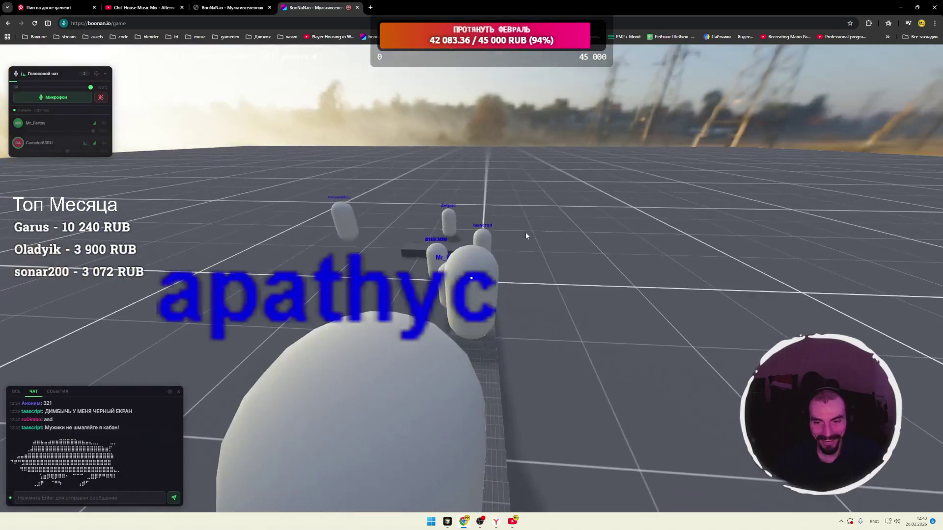
Run across the staircase toward the group and advance along it behind the players.
key("a")
key("d")
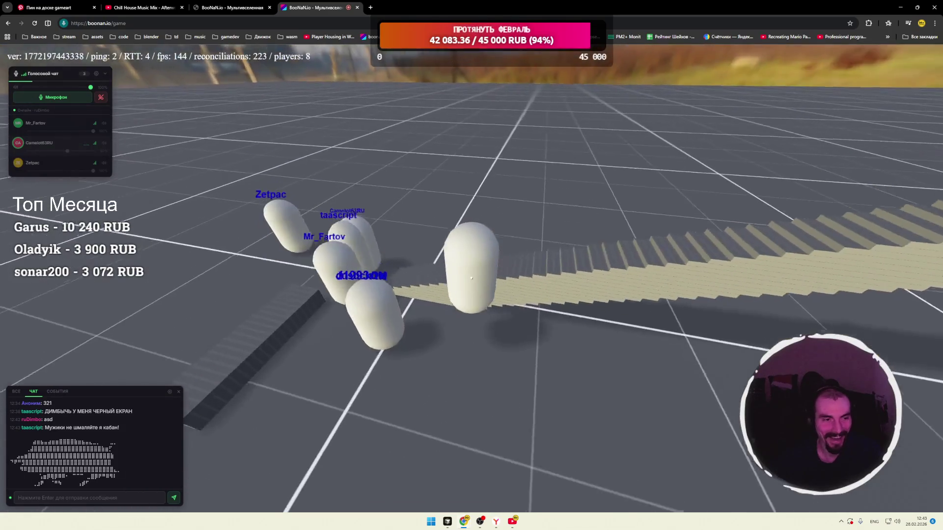
key("d")
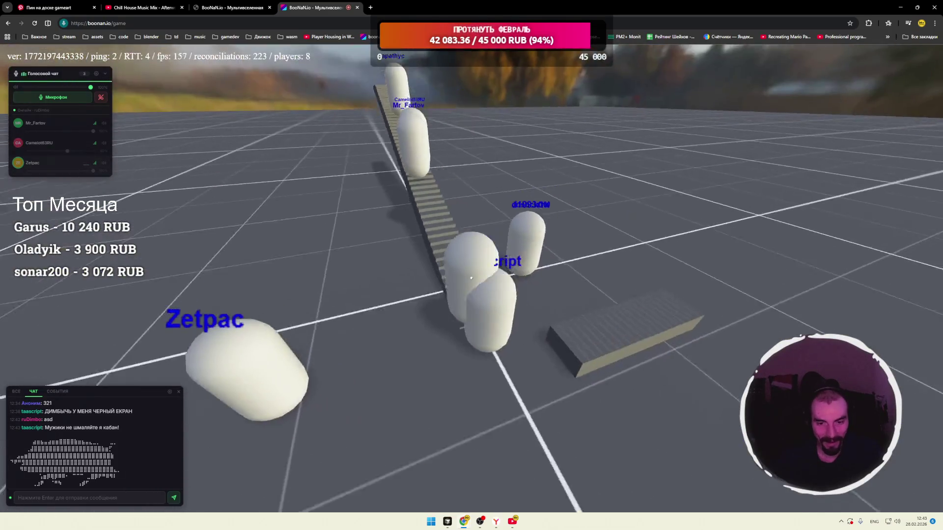
key("w")
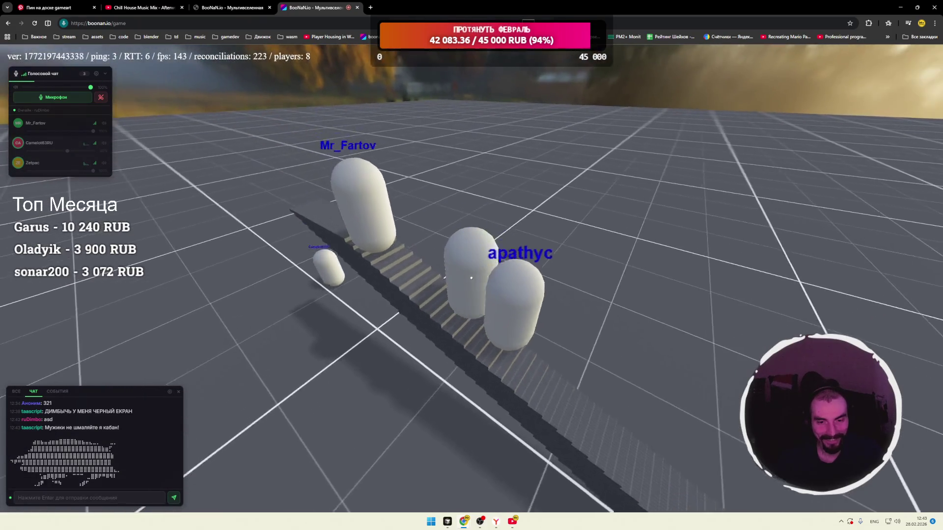
key("d")
key("d")
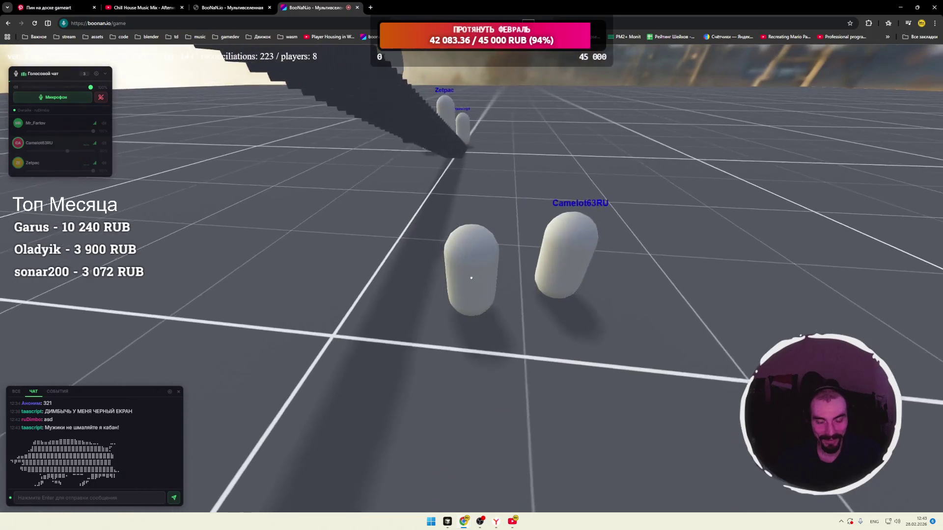
key("a")
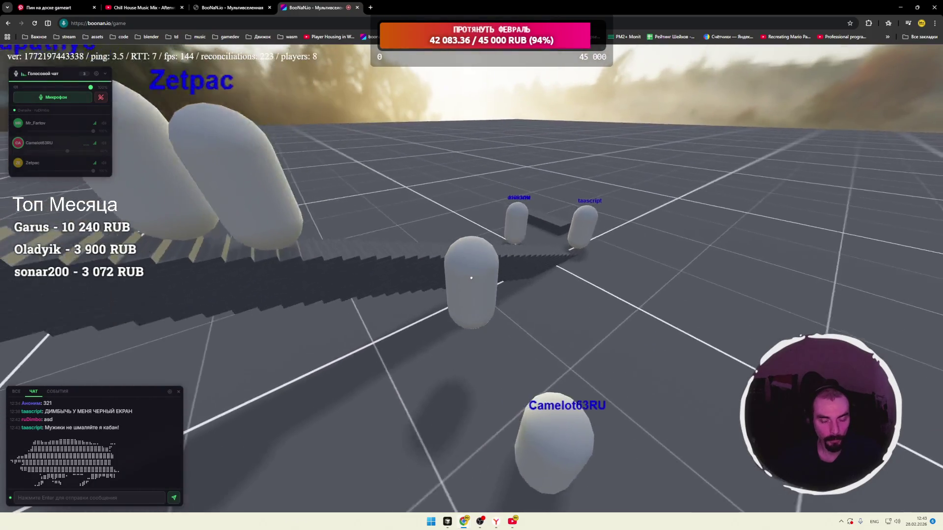
key("d")
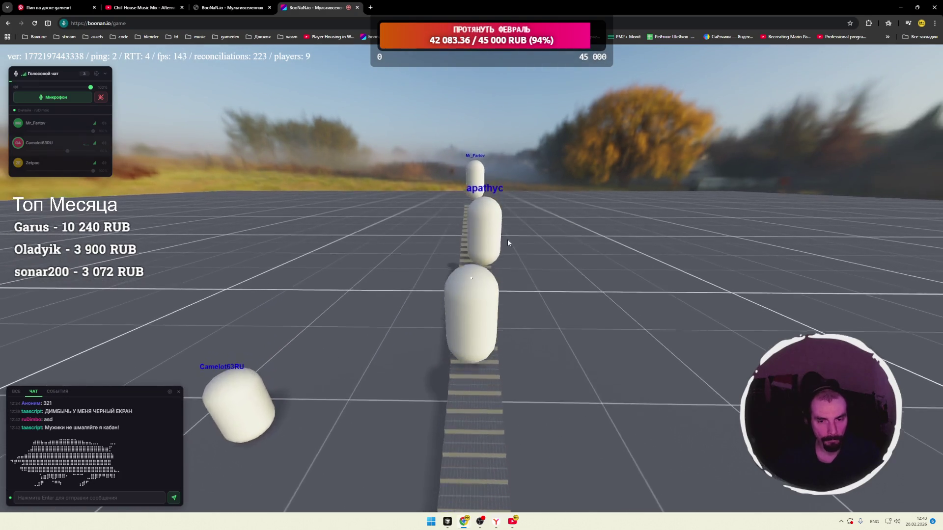
key("w")
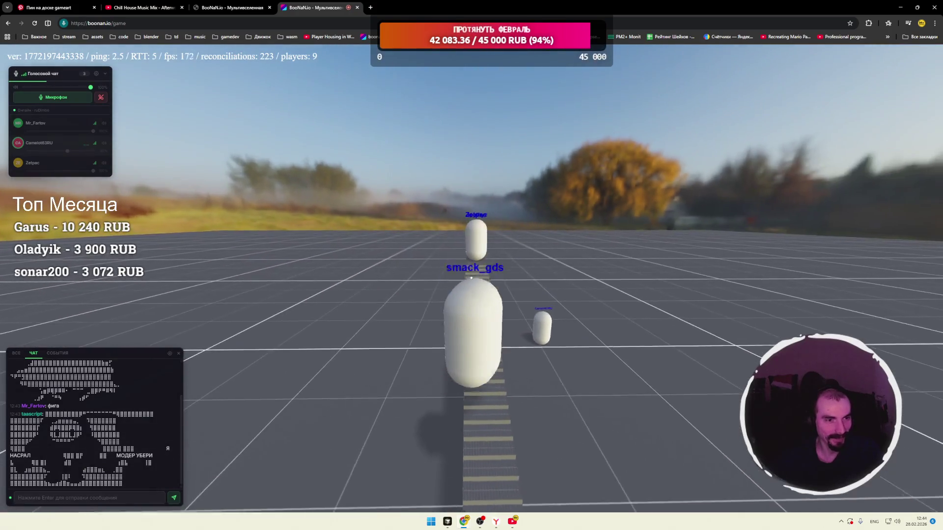
Climb and leave the staircase, walk across the grid toward the group, then tilt the camera down.
key("w")
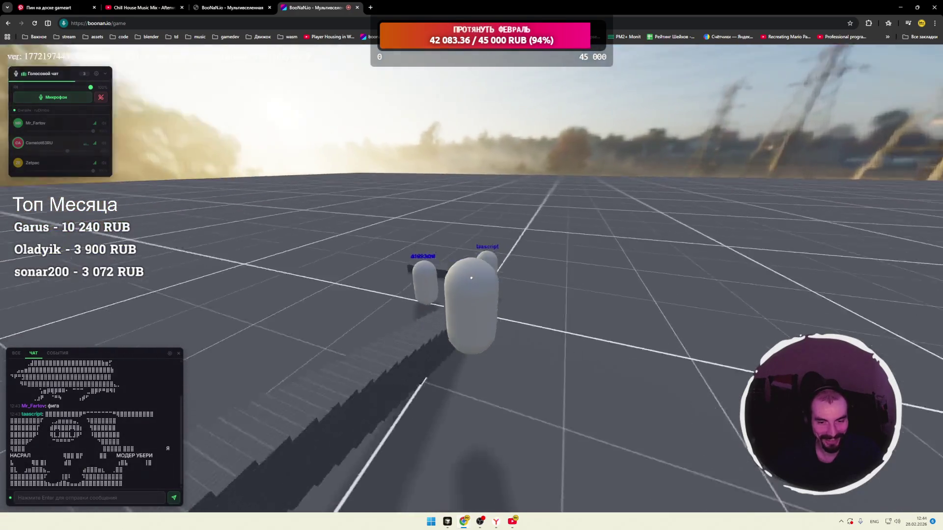
key("w")
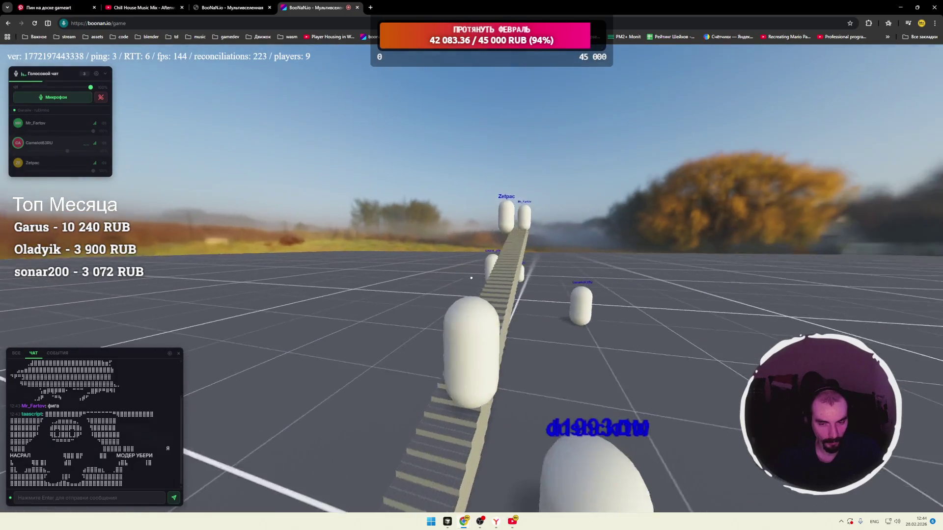
key("w")
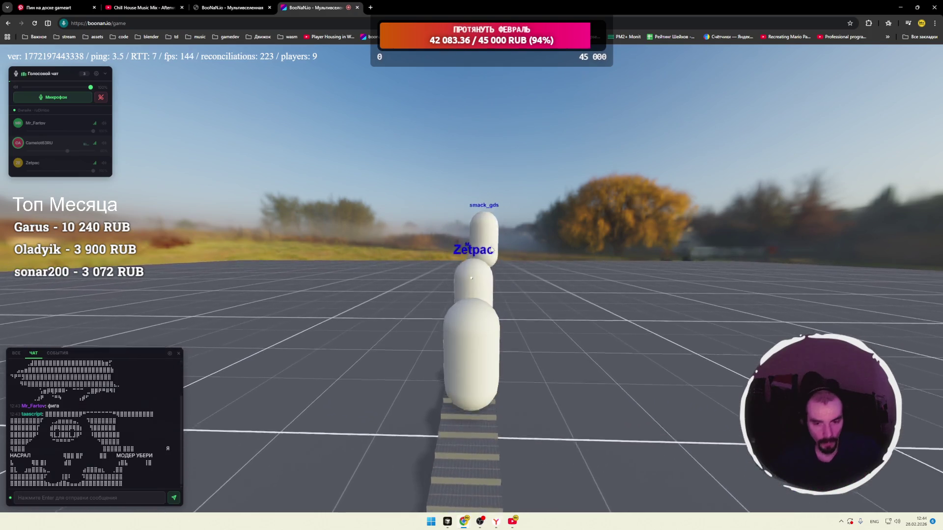
key("w")
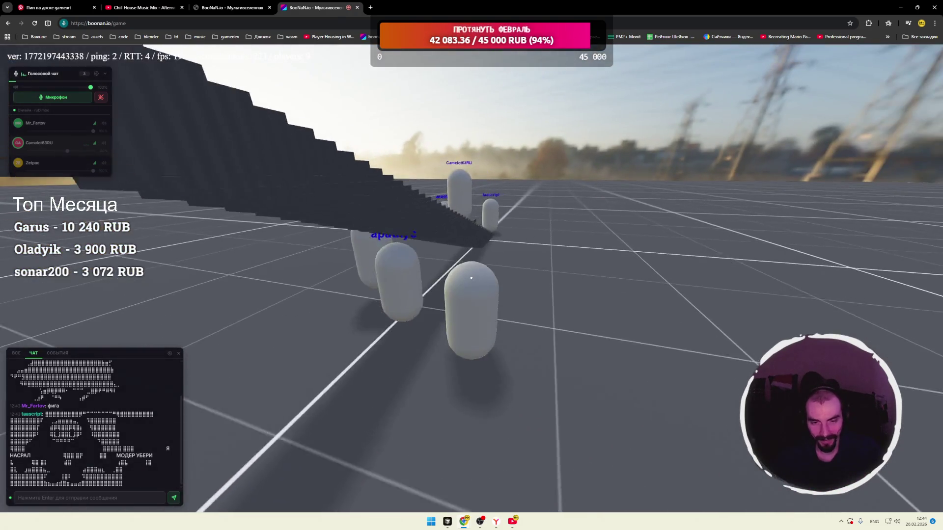
key("w")
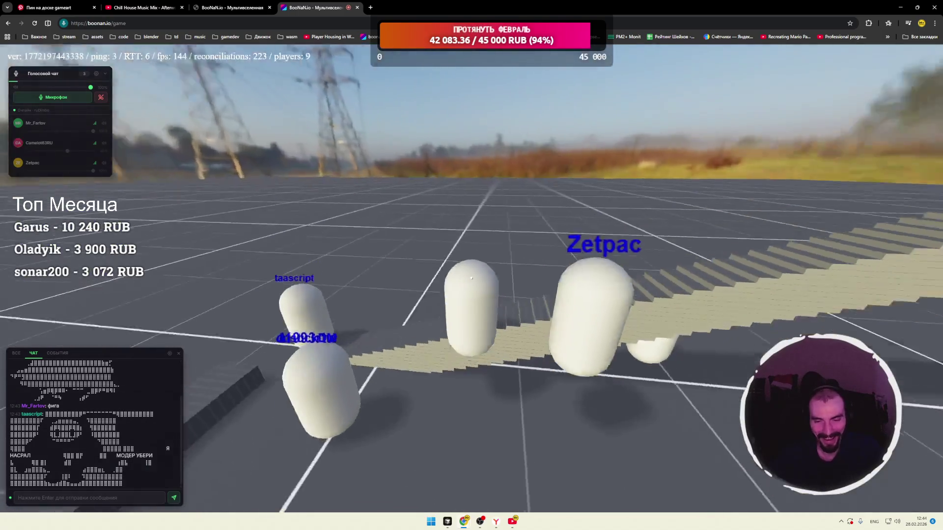
key("w")
key("w")
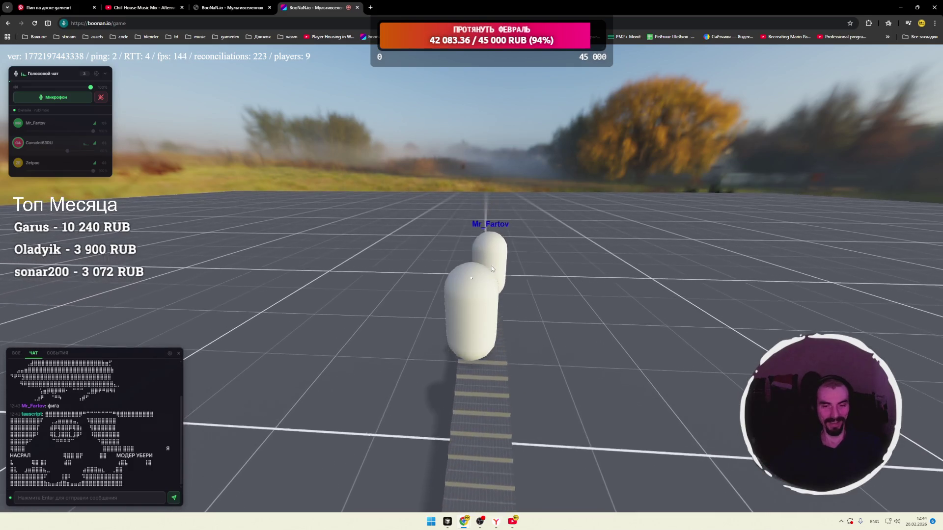
key("w")
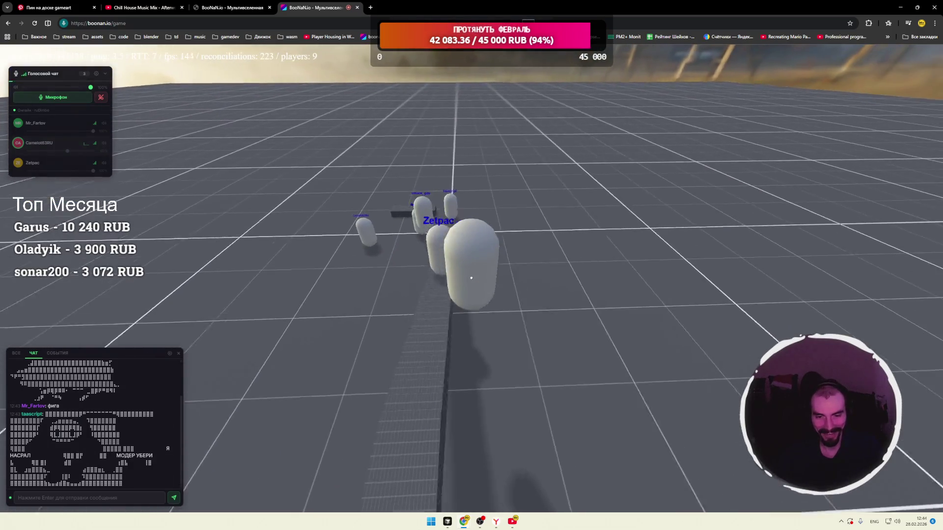
key("w")
key("w")
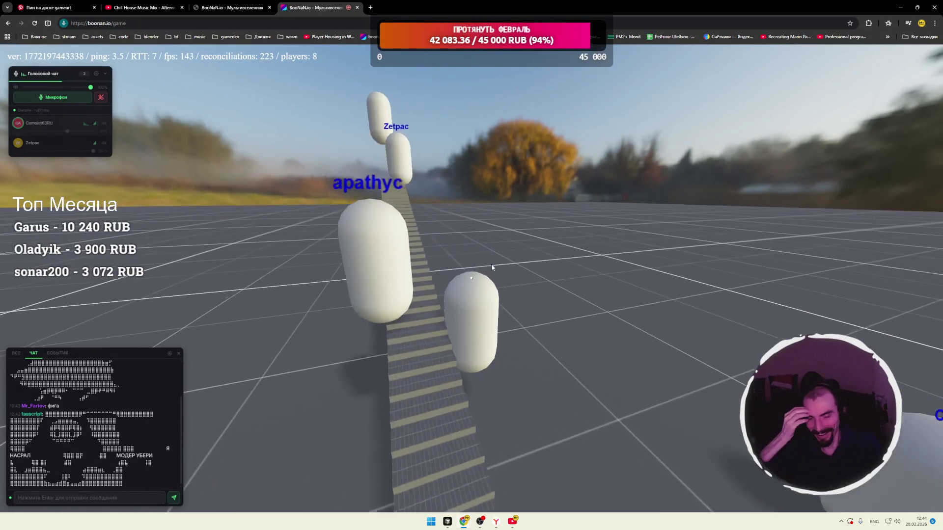
key("w")
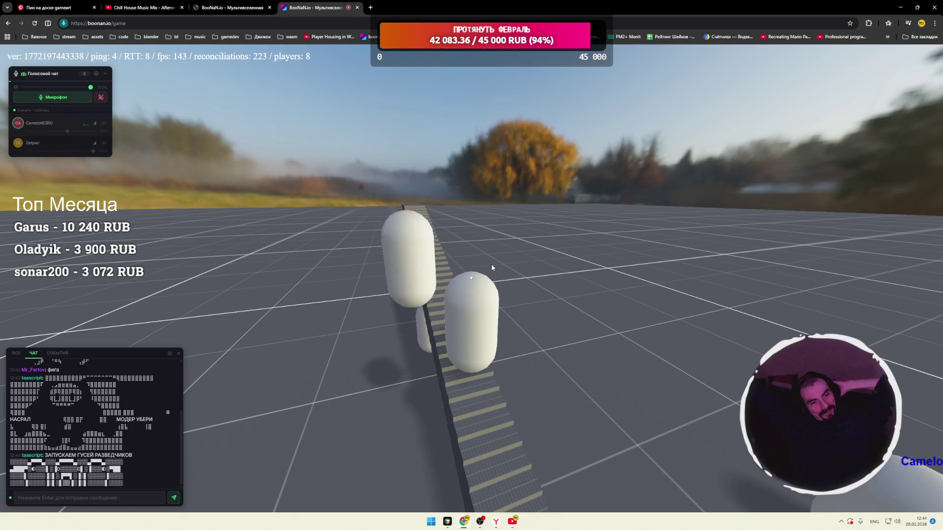
mouse_move(507, 256)
left_mouse_down()
mouse_move(502, 300)
mouse_move(508, 255)
mouse_move(342, 125)
mouse_move(514, 525)
left_mouse_up()
mouse_move(514, 527)
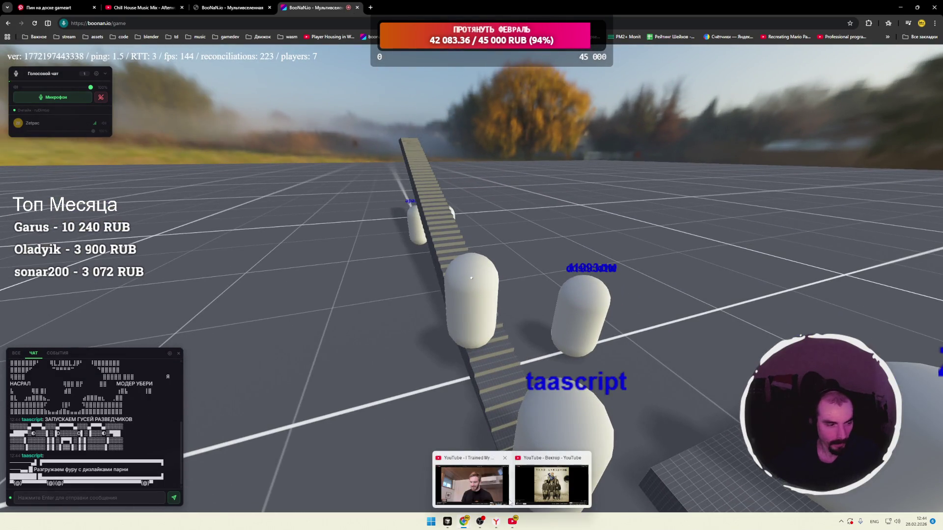
Leave the voice call, switch to the 'I Trained My Own AI' video, play it and pause at 1:14.
left_click(101, 97)
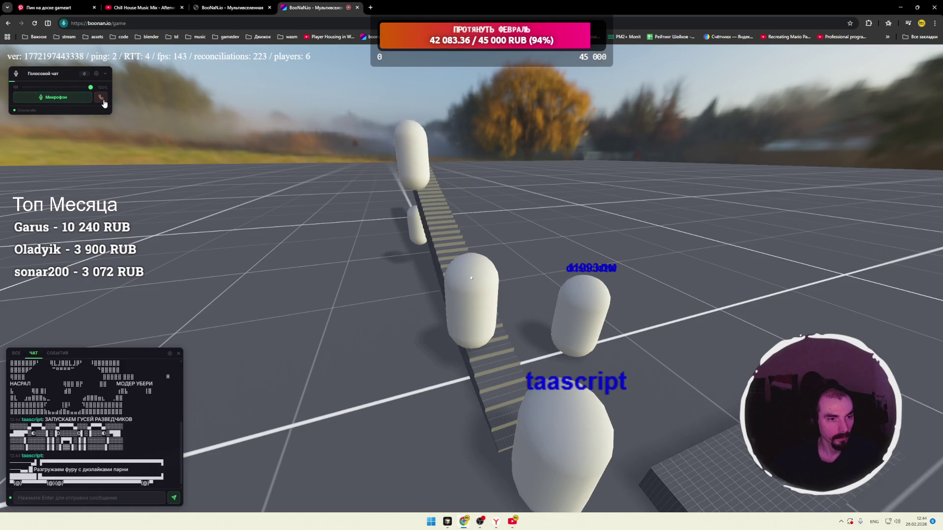
mouse_move(517, 528)
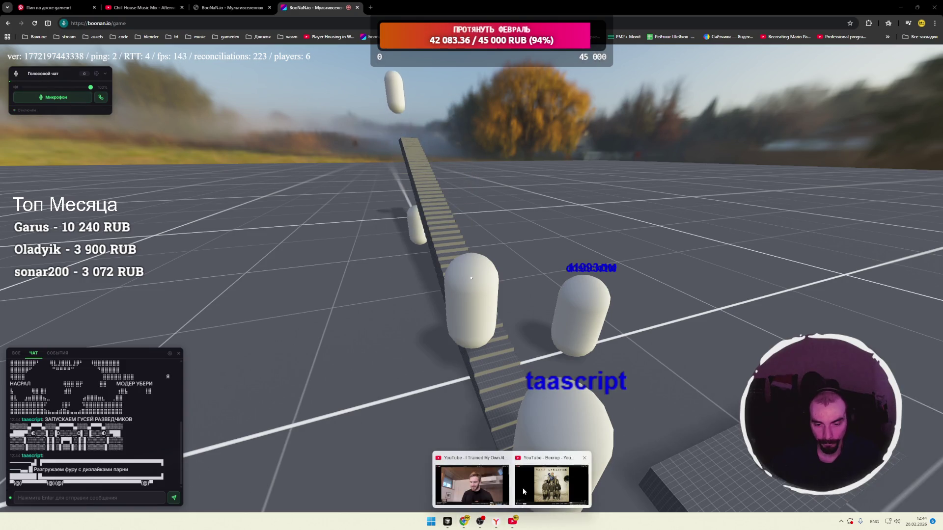
left_click(498, 474)
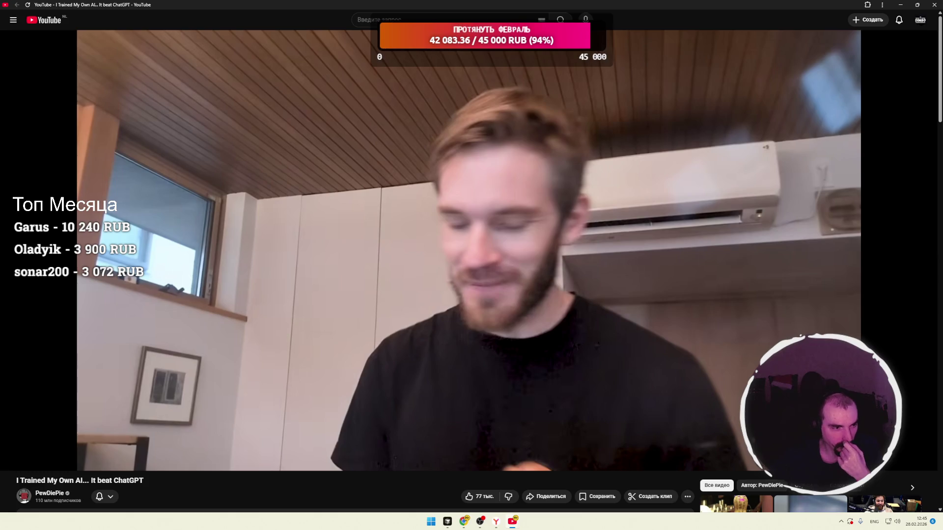
left_click(418, 266)
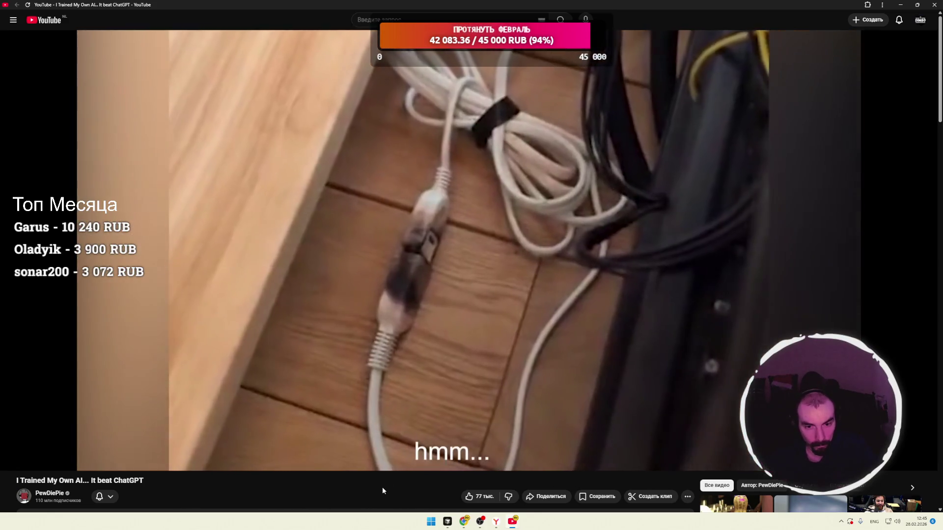
left_click(484, 309)
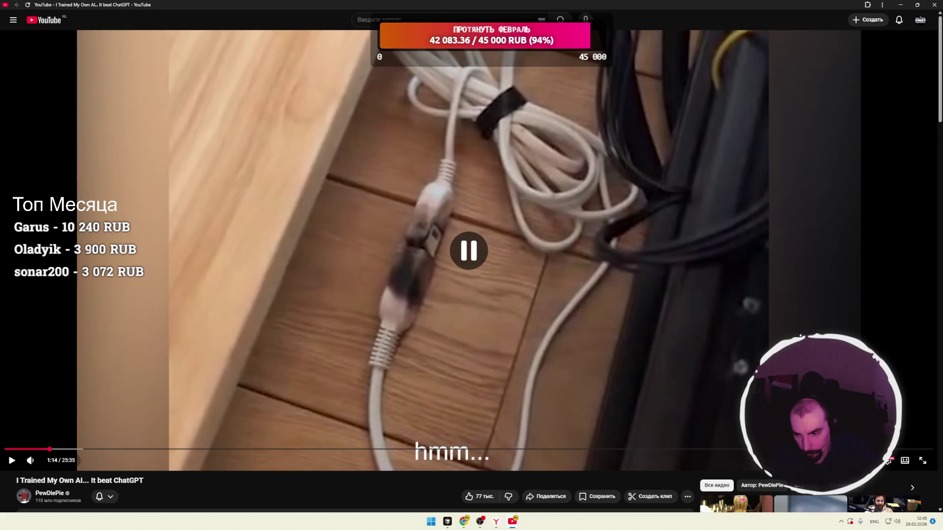
Turn on captions and let the video play from 1:14 to 2:28, then pause it.
key("c")
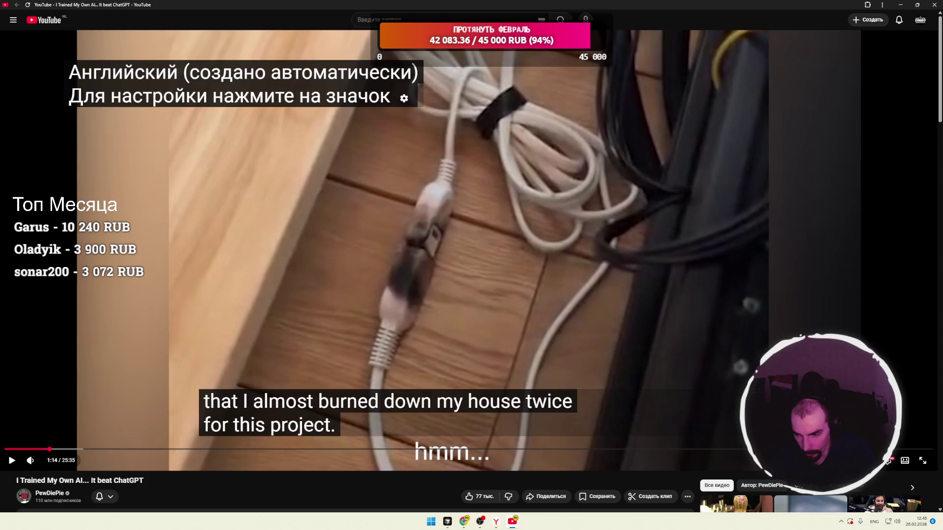
left_click(483, 319)
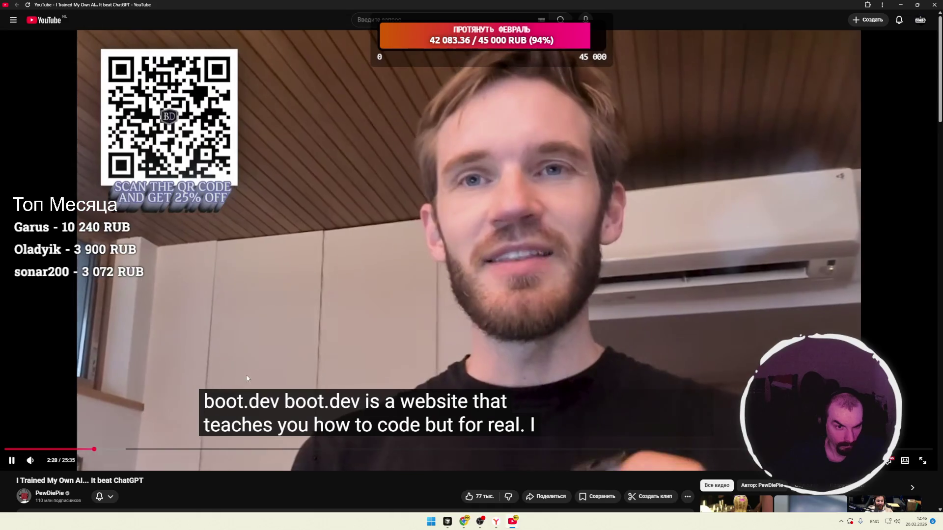
left_click(162, 425)
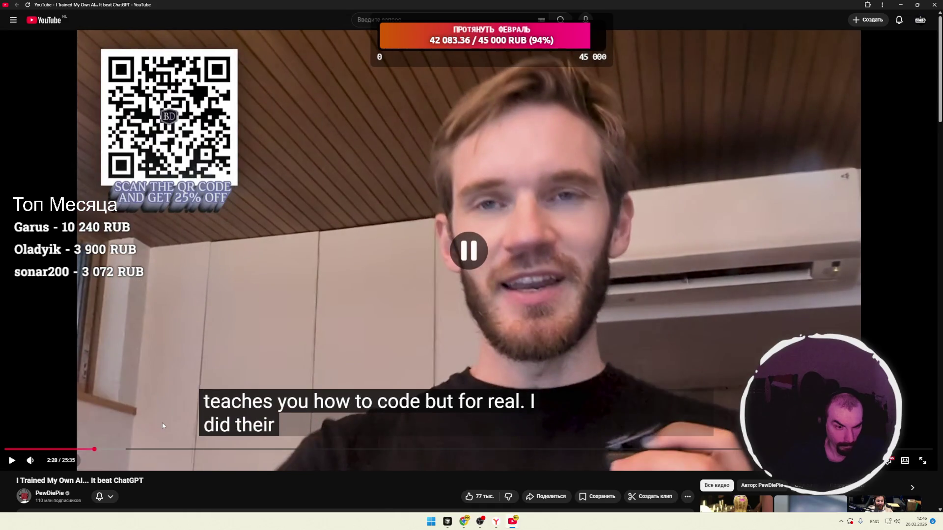
Jump the video ahead to 3:13, let it play with captions to about 3:40, then pause.
left_click(122, 449)
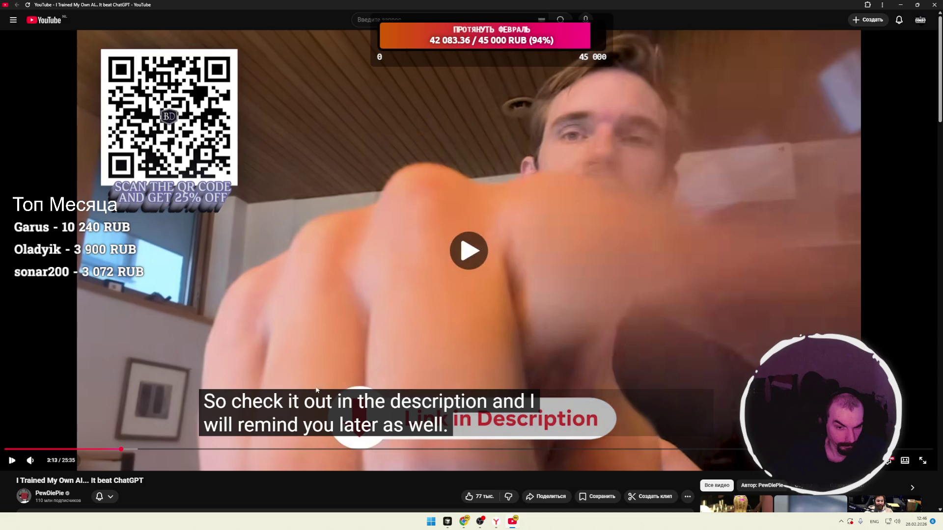
left_click(317, 391)
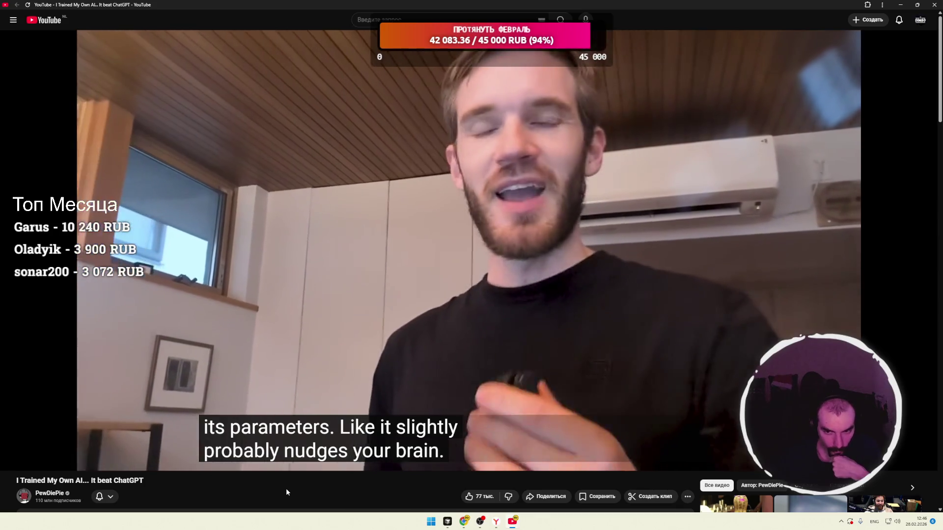
left_click(488, 281)
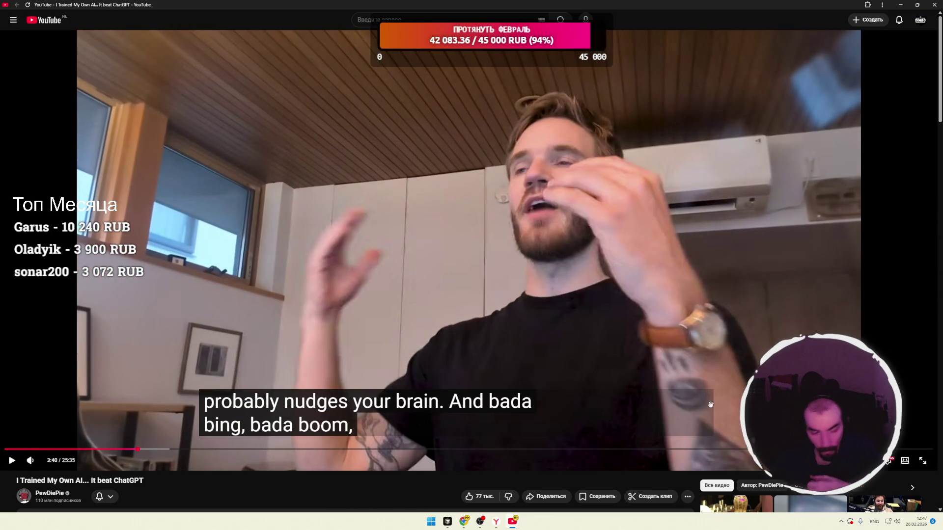
Auto-translate the video's subtitles into Russian (Русский) from the player settings.
left_click(888, 461)
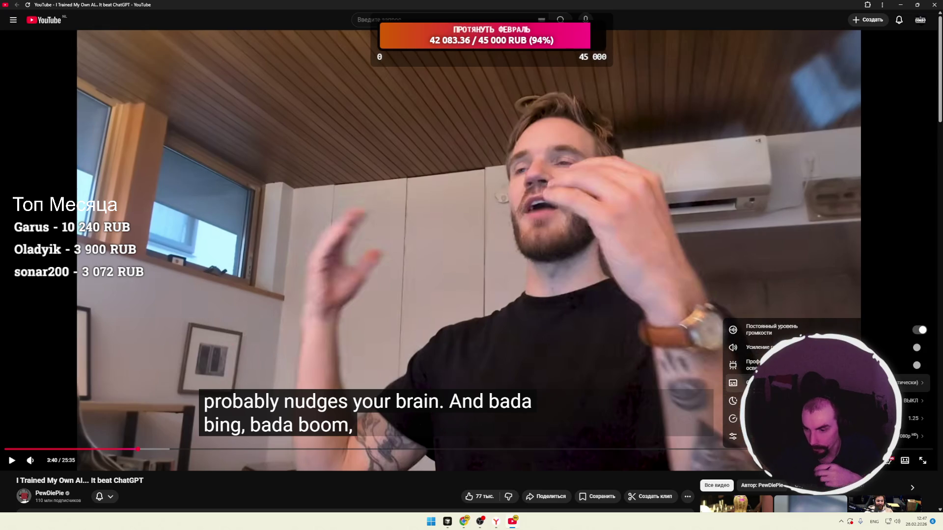
left_click(825, 383)
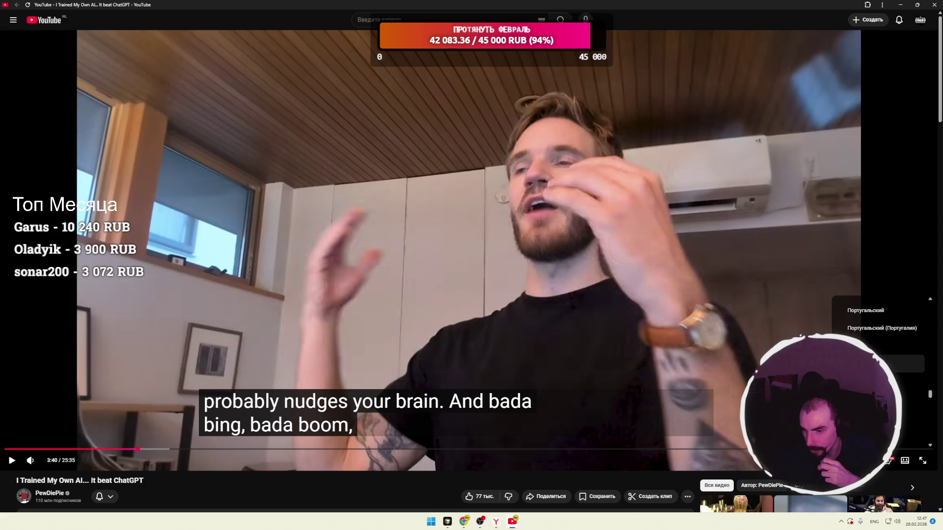
left_click(878, 399)
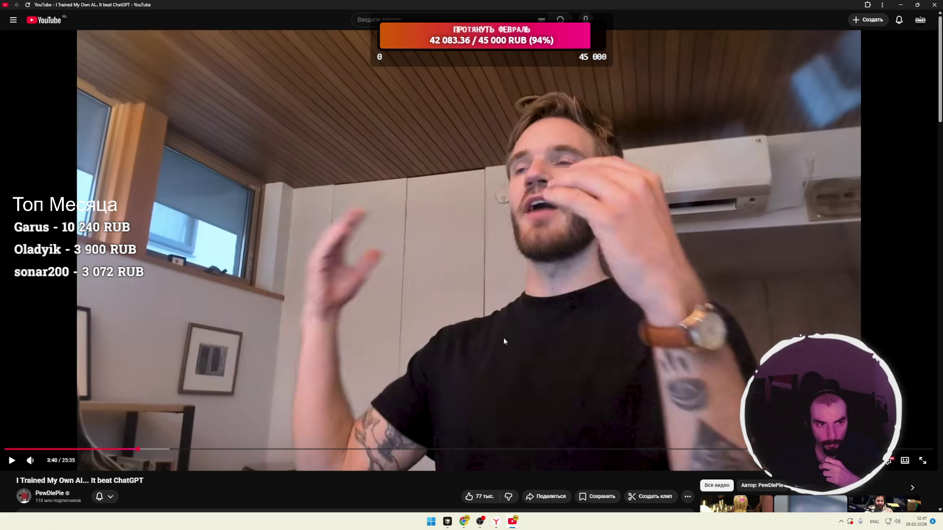
Turn the auto-generated English captions back on and keep the video playing past 3:43.
left_click(472, 310)
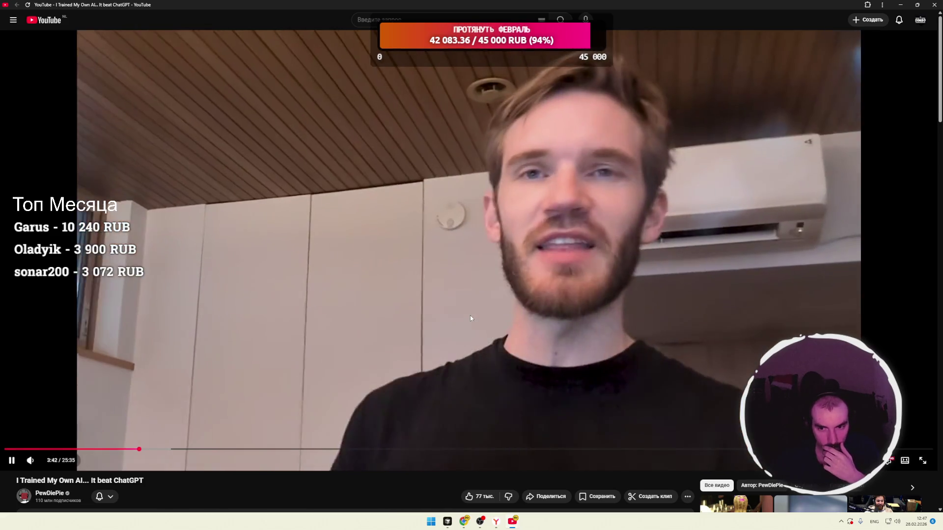
left_click(470, 317)
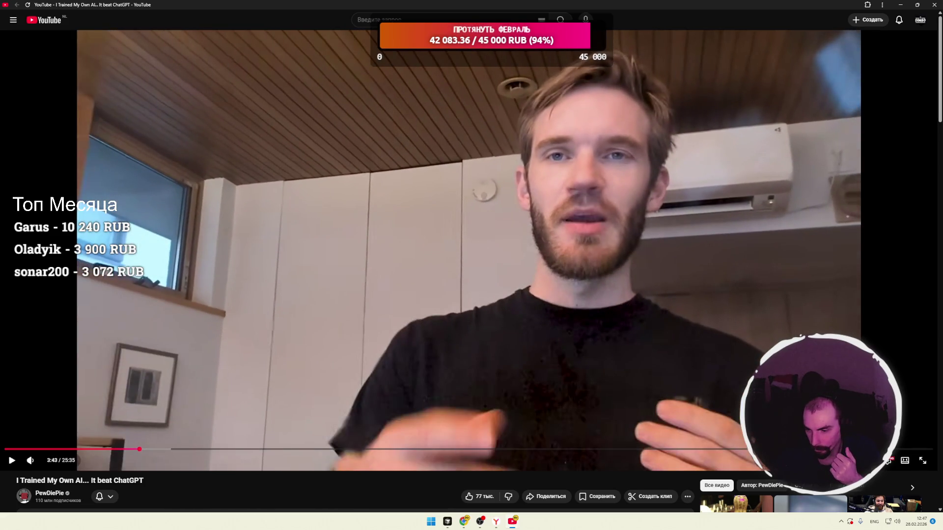
key("c")
left_click(462, 297)
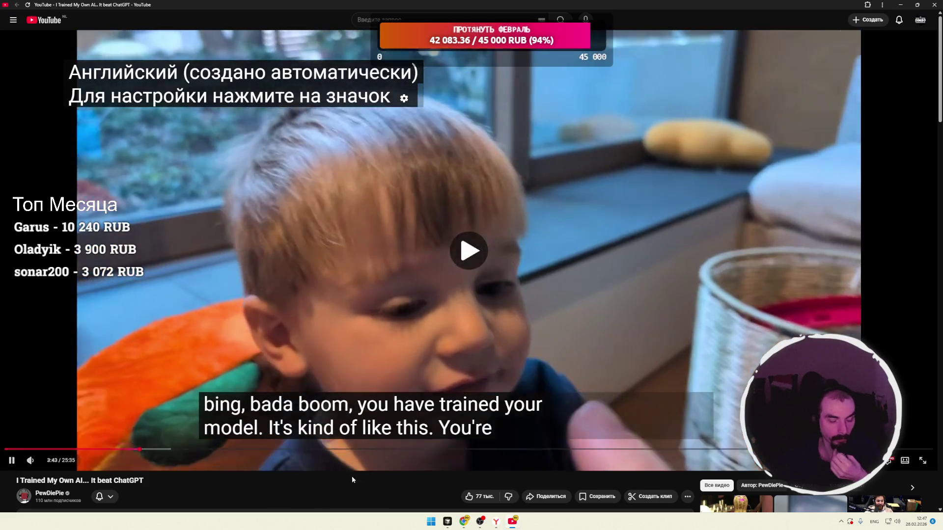
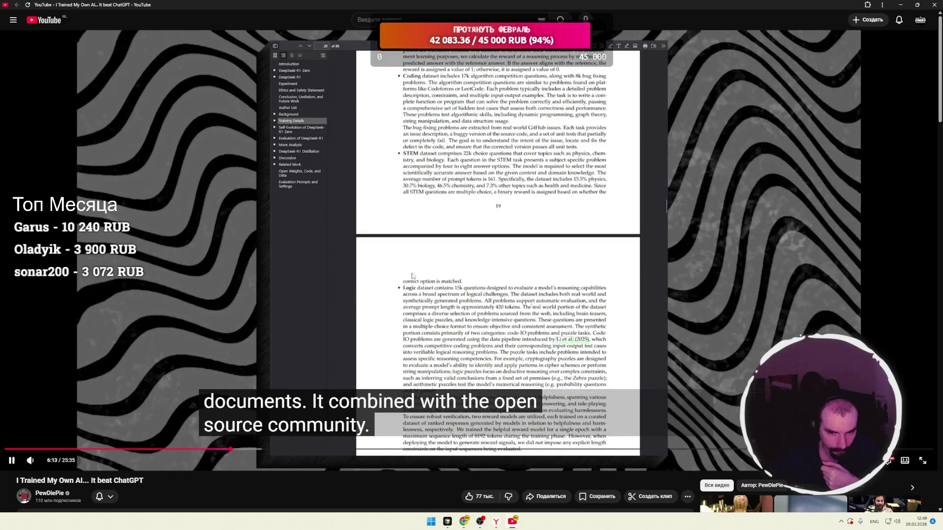
Resume the video from 6:13 and pause it again at 8:05 on the freeway scene.
left_click(412, 283)
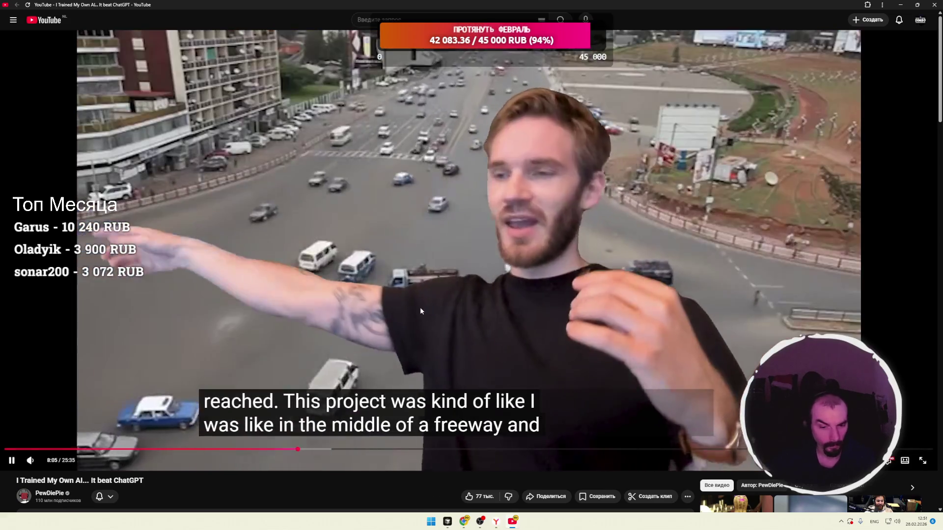
left_click(423, 336)
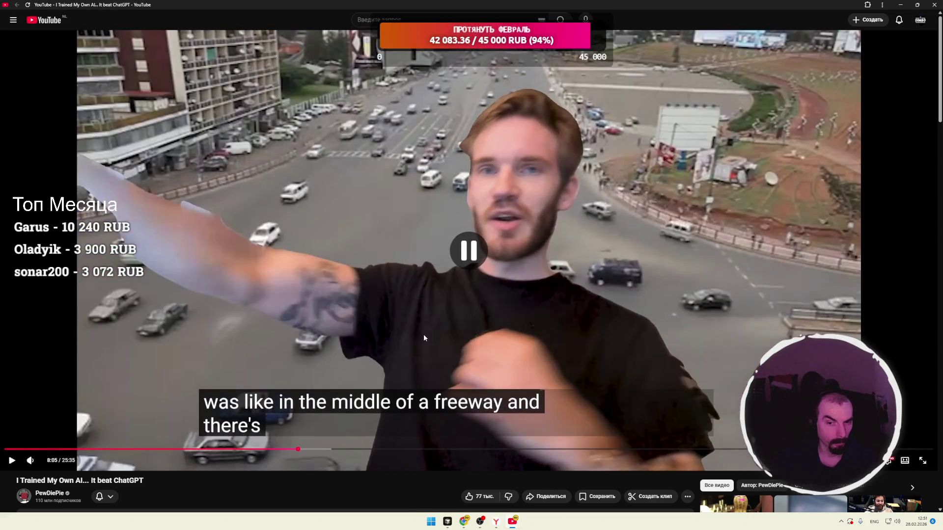